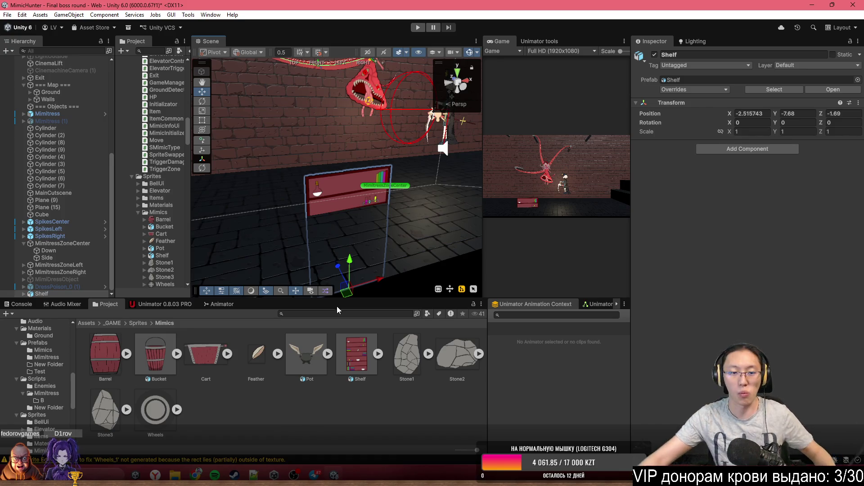
# Select the Bucket sprite asset and open it in the Sprite Editor.
pyautogui.moveTo(288, 157)
pyautogui.mouseDown()
pyautogui.moveTo(332, 231)
pyautogui.moveTo(637, 225)
pyautogui.moveTo(255, 176)
pyautogui.mouseUp()
pyautogui.click(154, 358)
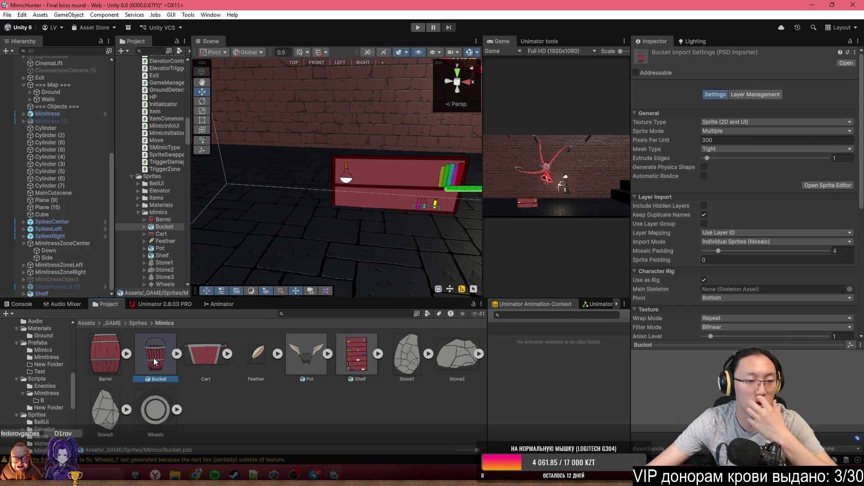
pyautogui.click(817, 187)
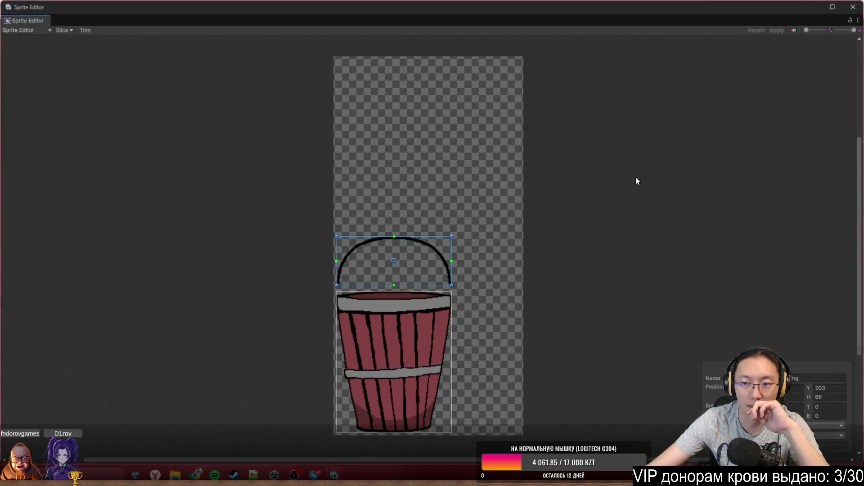
# In the Skinning Editor, create bones from the bucket bottom up to the middle band and top rim.
pyautogui.click(45, 29)
pyautogui.click(45, 81)
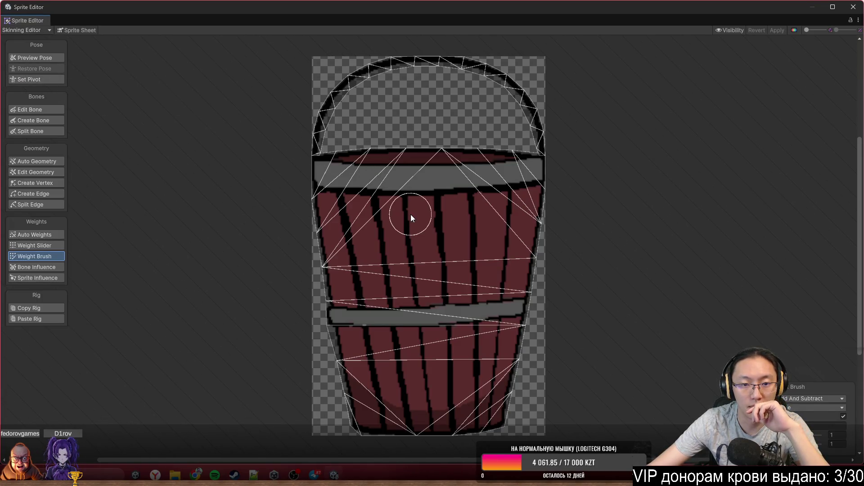
pyautogui.click(44, 117)
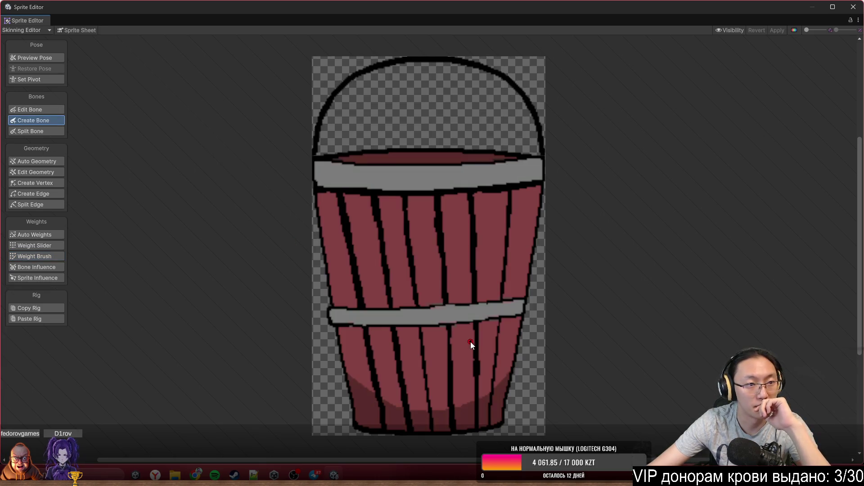
pyautogui.click(433, 434)
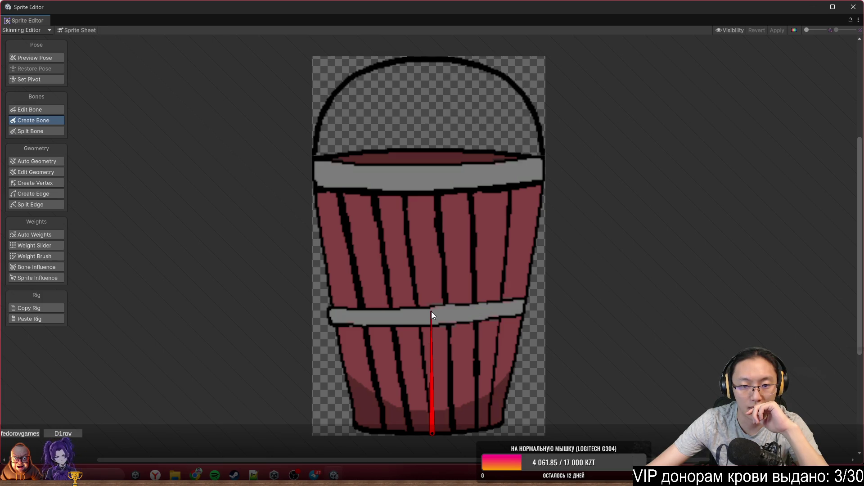
pyautogui.click(431, 312)
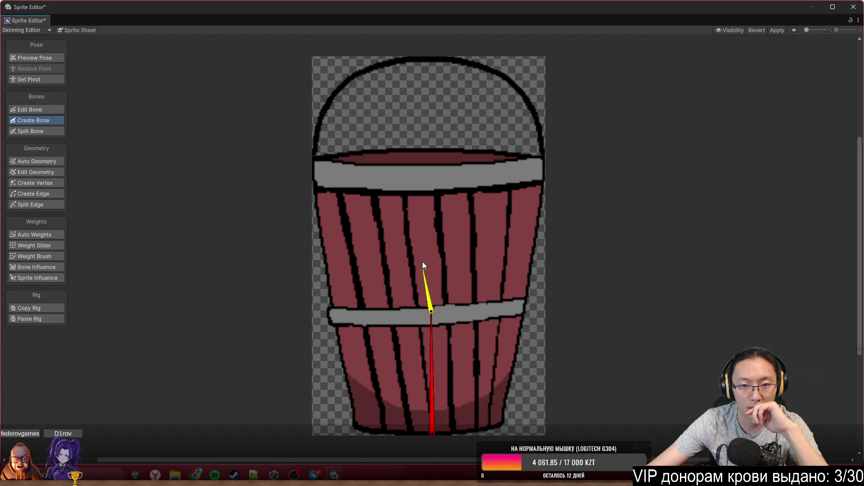
pyautogui.click(430, 169)
pyautogui.scroll(3, 467, 228)
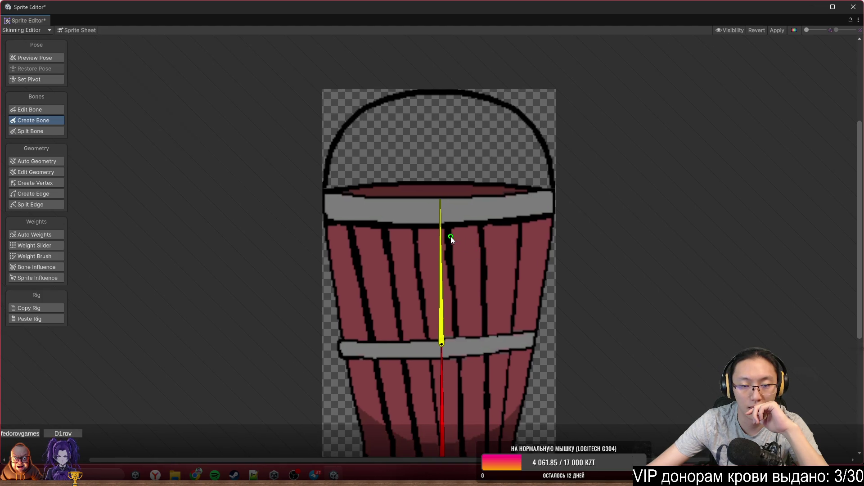
pyautogui.click(426, 372)
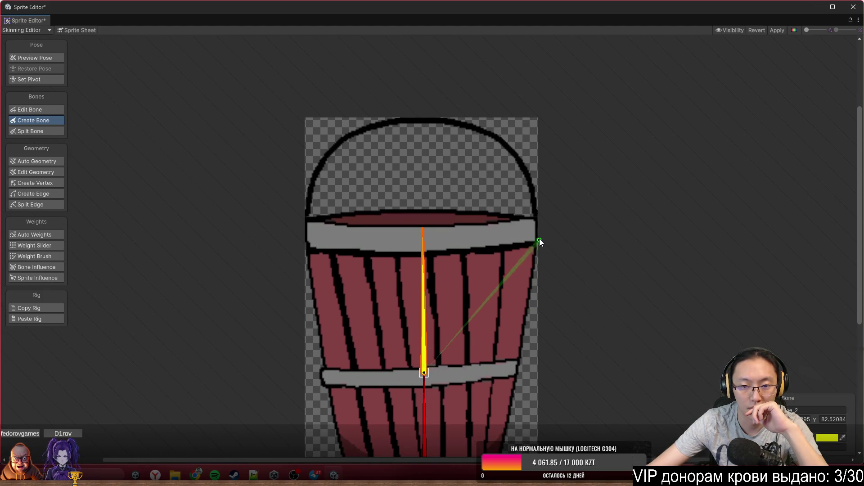
pyautogui.scroll(1, 519, 152)
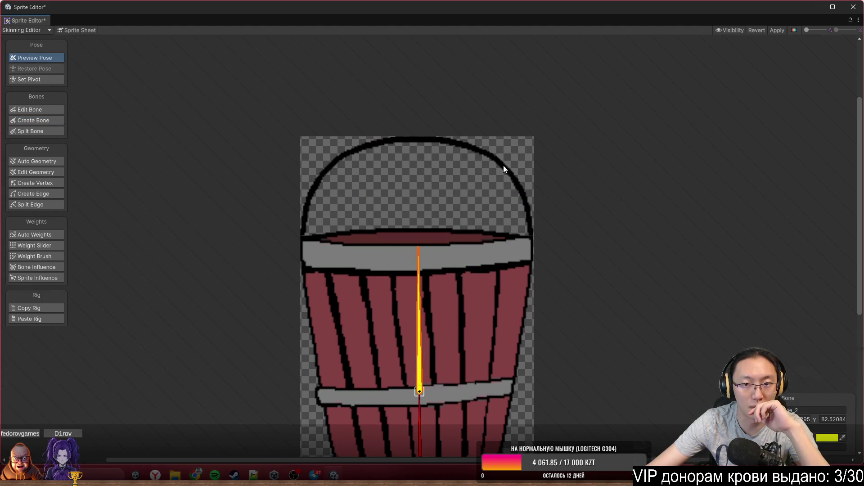
# Select the handle part, add vertices to its mesh, then pick the body bone to branch from.
pyautogui.click(503, 167)
pyautogui.click(55, 255)
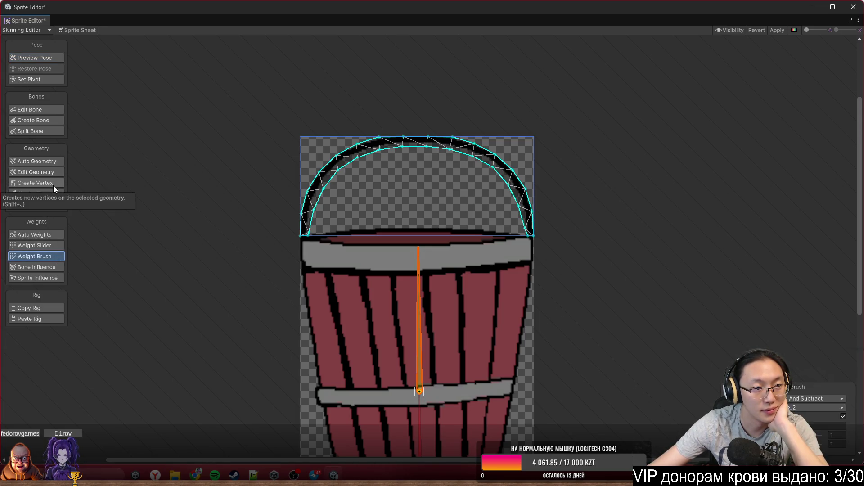
pyautogui.click(53, 185)
pyautogui.click(46, 254)
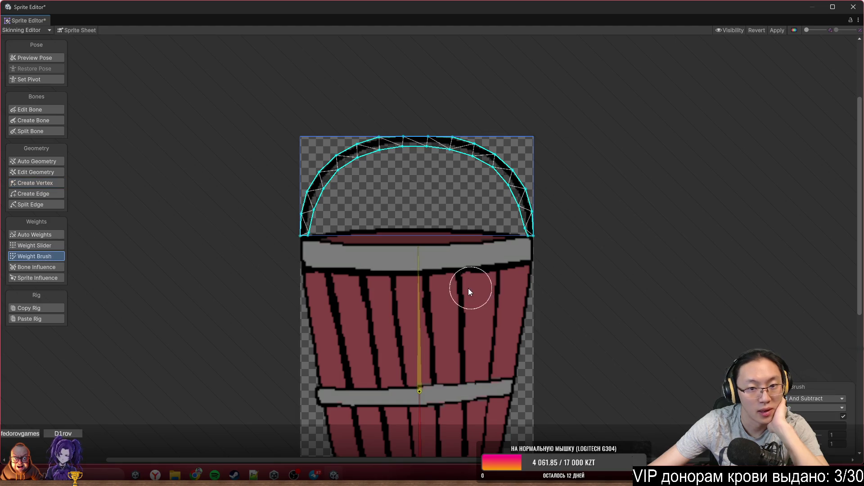
pyautogui.click(46, 121)
pyautogui.click(442, 262)
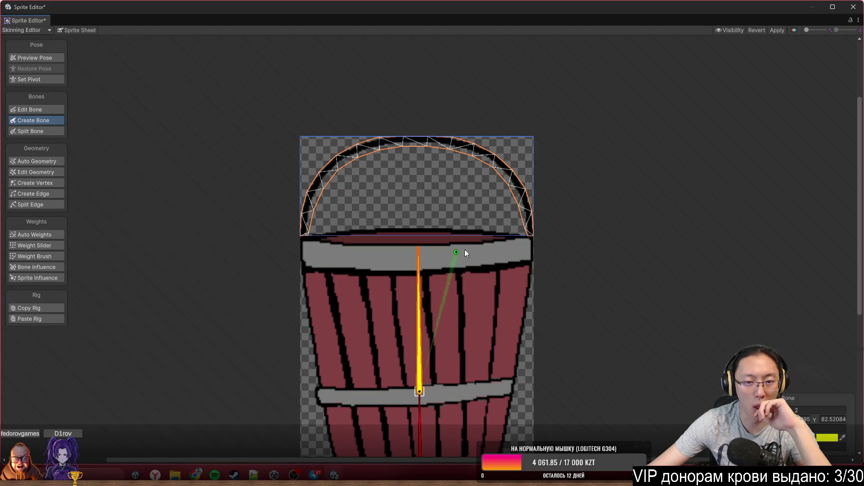
# Build a four-bone chain along the handle arc, right end to left end, then choose Weight Brush.
pyautogui.click(530, 234)
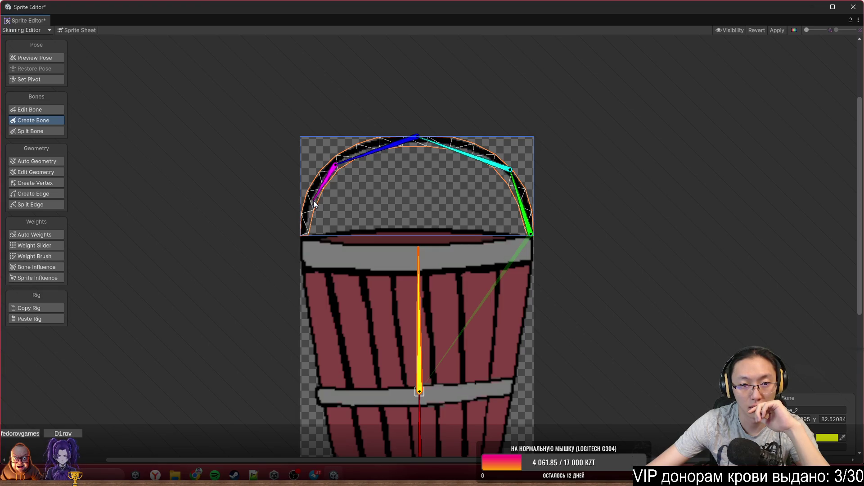
pyautogui.click(301, 239)
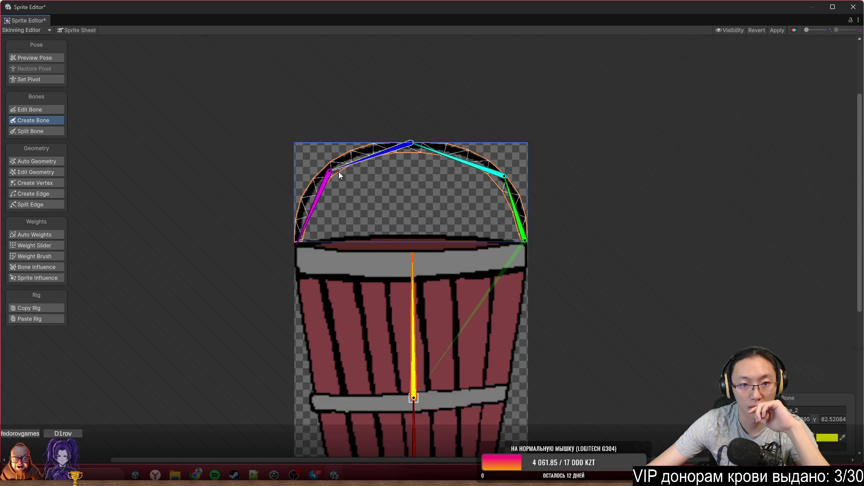
pyautogui.click(410, 147)
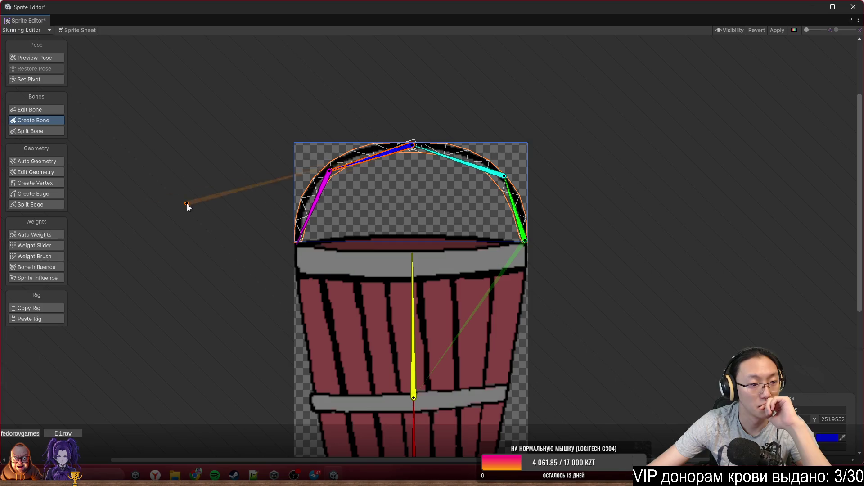
pyautogui.click(330, 173)
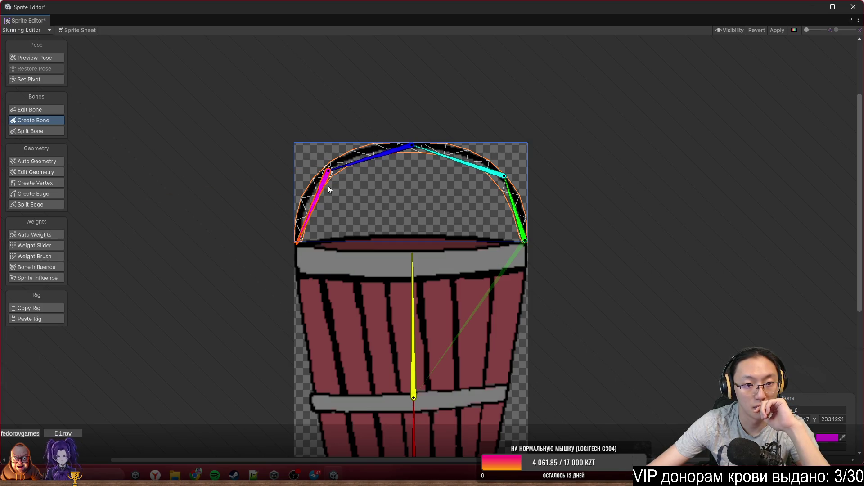
pyautogui.click(32, 256)
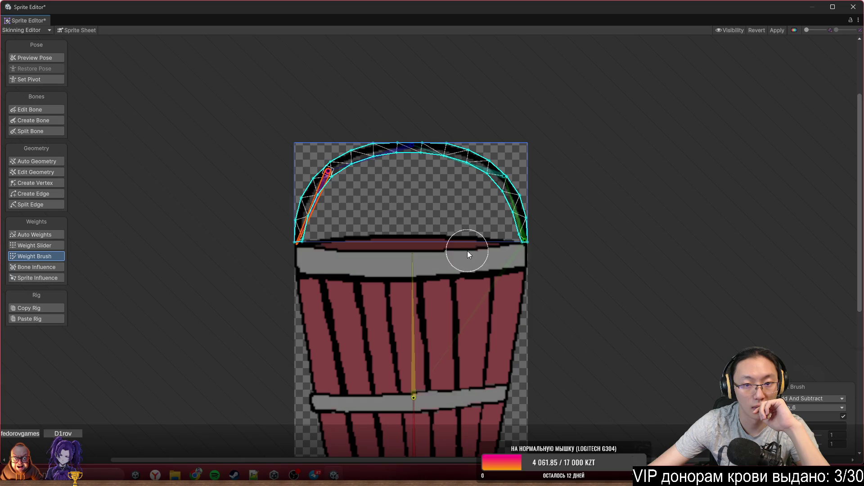
# Paint weights for the right, upper-right and top handle bones over their handle sections.
pyautogui.click(506, 204)
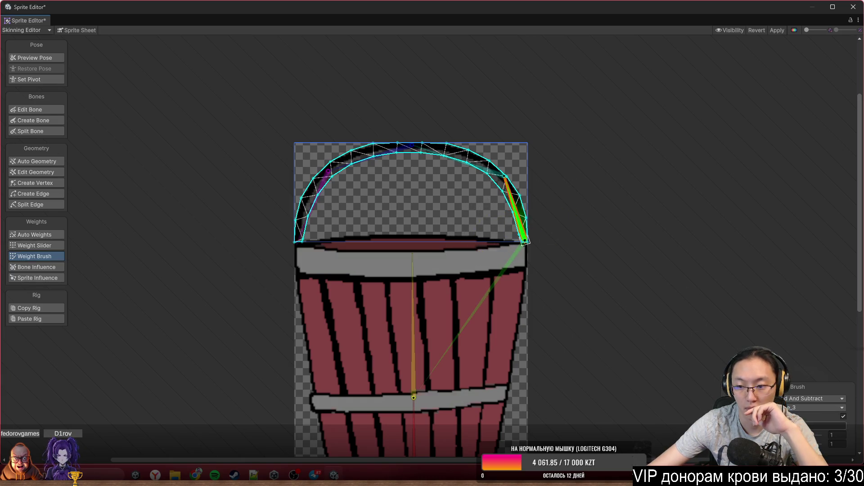
pyautogui.scroll(5, 531, 188)
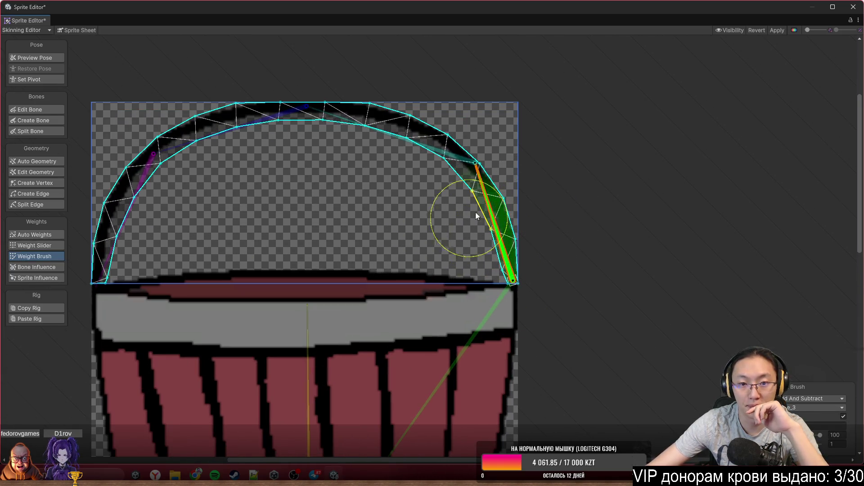
pyautogui.moveTo(484, 277)
pyautogui.mouseDown()
pyautogui.moveTo(607, 296)
pyautogui.moveTo(632, 195)
pyautogui.mouseUp()
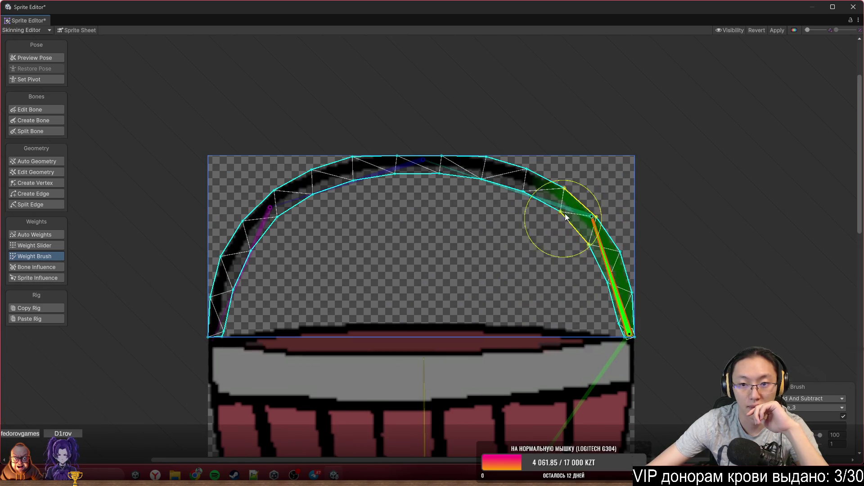
pyautogui.click(529, 198)
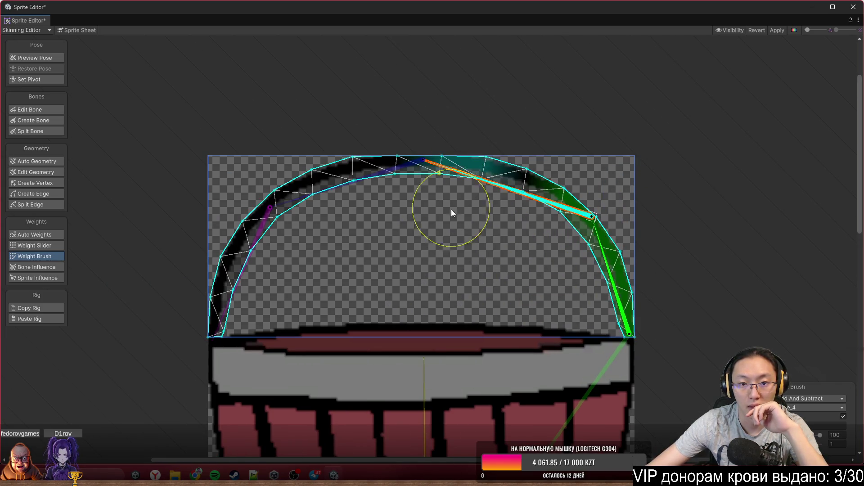
pyautogui.moveTo(473, 201)
pyautogui.mouseDown()
pyautogui.moveTo(506, 227)
pyautogui.moveTo(540, 221)
pyautogui.mouseUp()
pyautogui.click(367, 174)
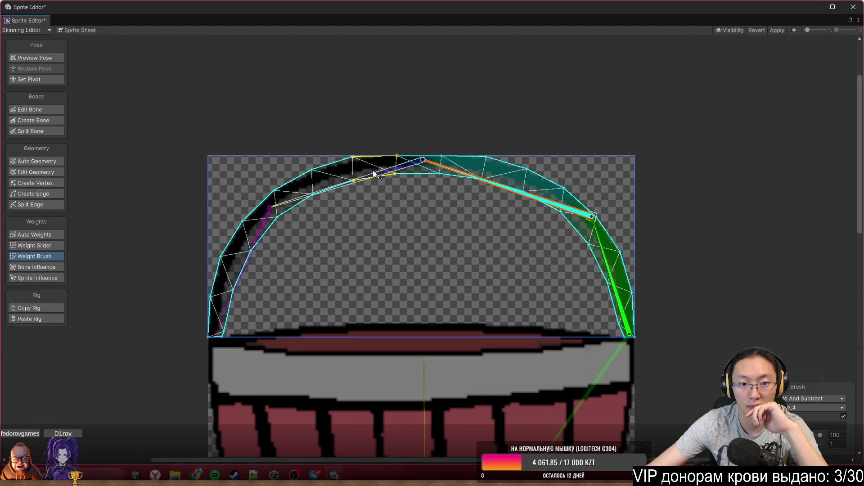
pyautogui.moveTo(261, 155)
pyautogui.mouseDown()
pyautogui.moveTo(323, 199)
pyautogui.moveTo(353, 166)
pyautogui.moveTo(380, 194)
pyautogui.moveTo(380, 166)
pyautogui.mouseUp()
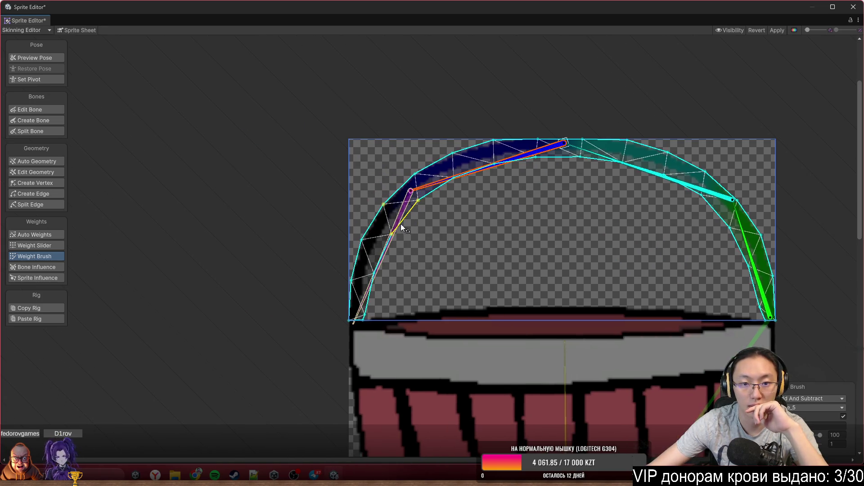
# Select the left handle bone, then rotate the right handle bone upward to test the weights.
pyautogui.click(400, 223)
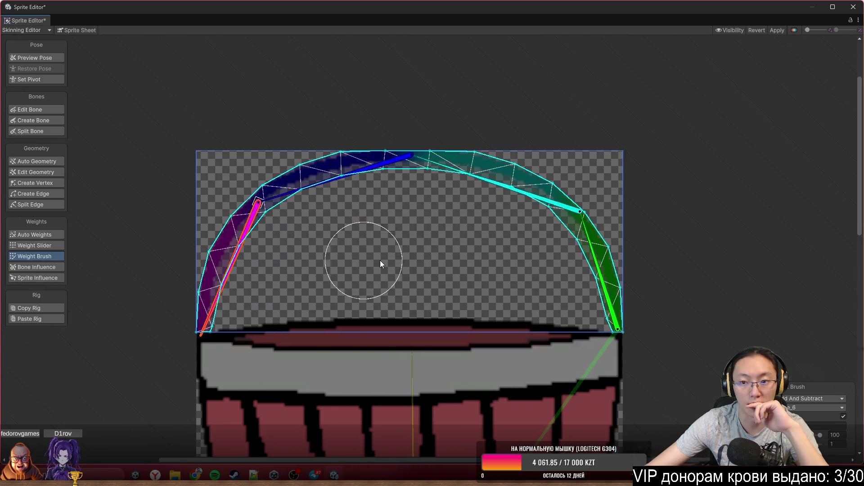
pyautogui.scroll(-2, 553, 239)
pyautogui.moveTo(587, 251)
pyautogui.mouseDown()
pyautogui.moveTo(615, 230)
pyautogui.moveTo(630, 155)
pyautogui.moveTo(507, 193)
pyautogui.moveTo(498, 121)
pyautogui.moveTo(515, 114)
pyautogui.mouseUp()
pyautogui.click(495, 121)
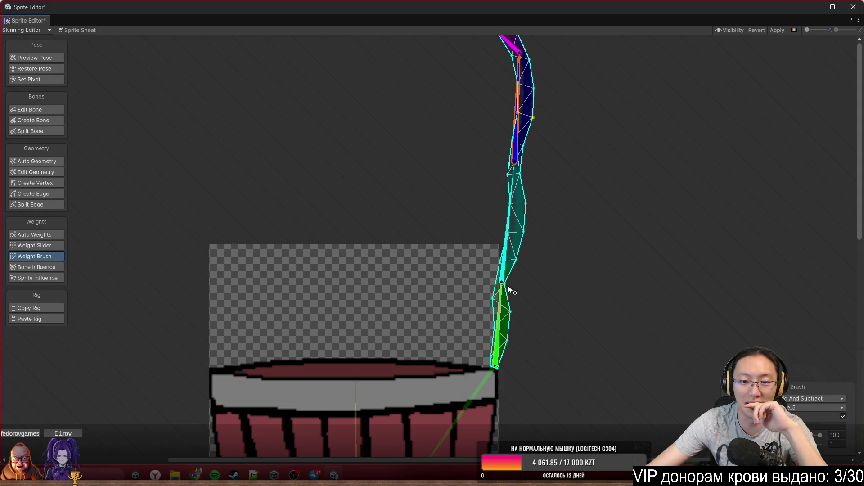
# Swing the handle chain and its tip bone to the right and check bone influences.
pyautogui.moveTo(504, 302)
pyautogui.mouseDown()
pyautogui.moveTo(592, 326)
pyautogui.moveTo(451, 263)
pyautogui.mouseUp()
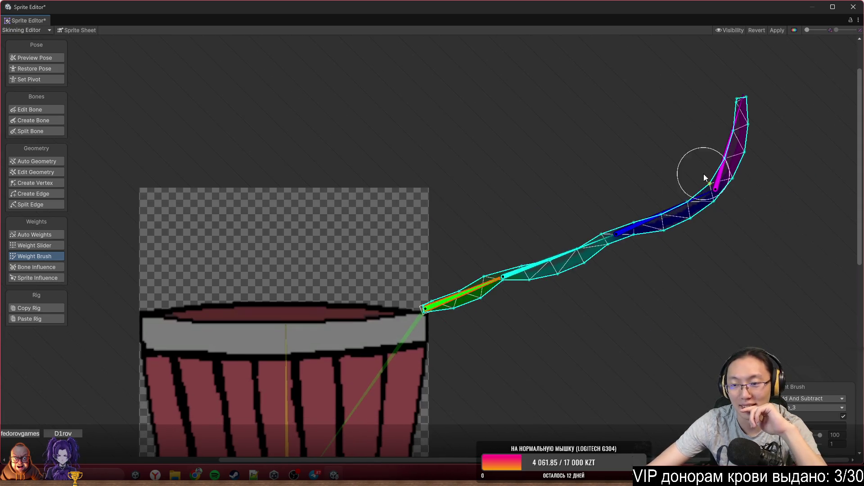
pyautogui.moveTo(728, 147)
pyautogui.mouseDown()
pyautogui.moveTo(766, 146)
pyautogui.moveTo(776, 159)
pyautogui.mouseUp()
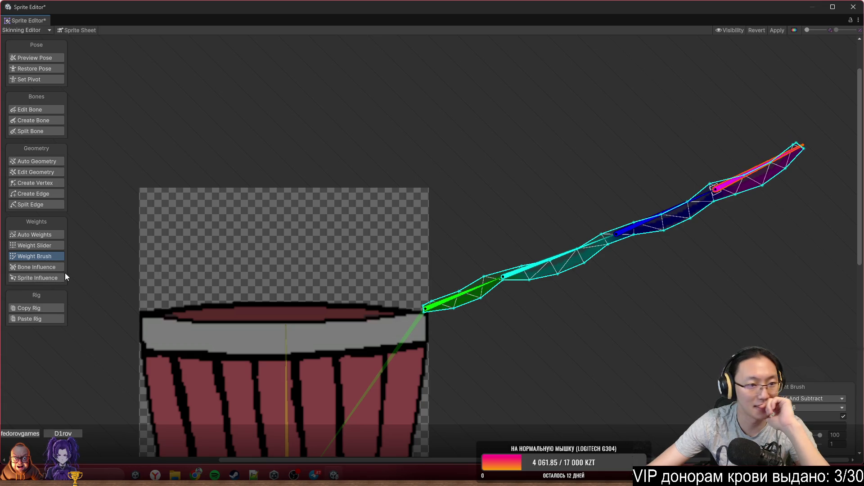
pyautogui.click(54, 266)
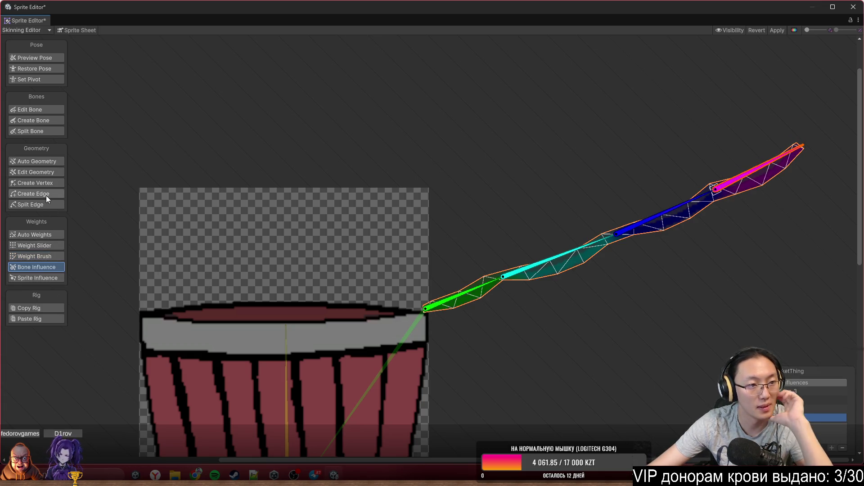
pyautogui.click(54, 255)
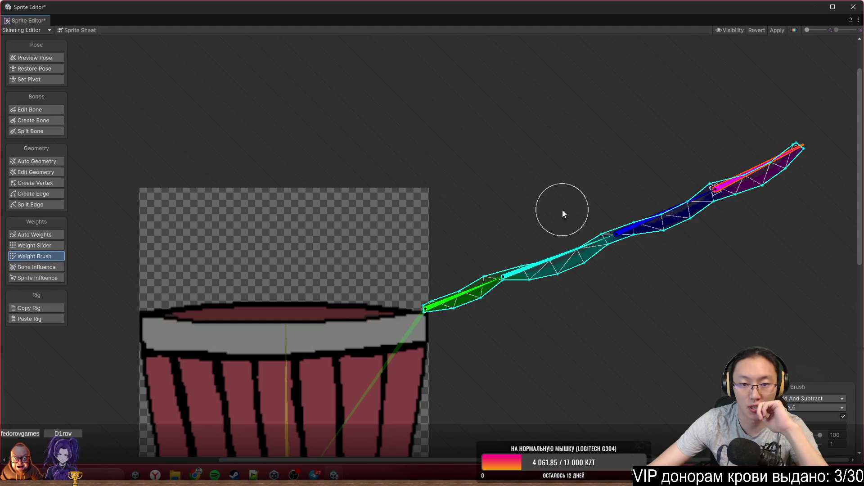
# Set the Weight Brush mode to Smooth and smooth the handle's weights along the mesh.
pyautogui.click(801, 399)
pyautogui.click(797, 414)
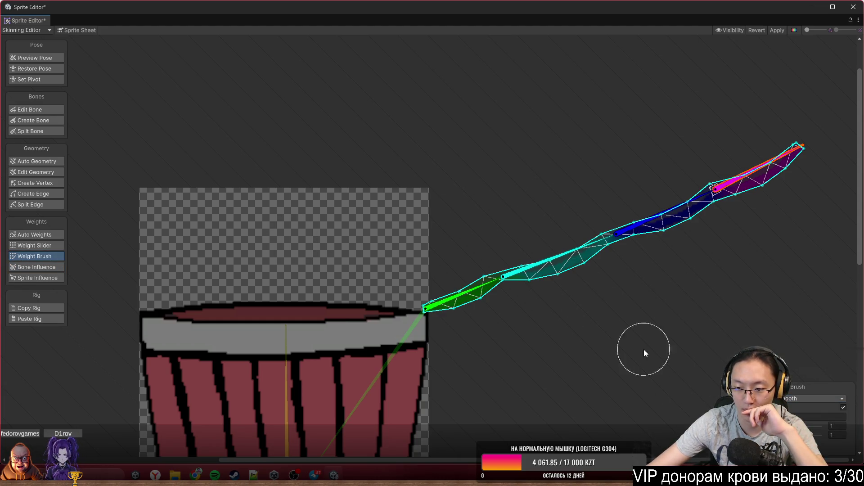
pyautogui.moveTo(449, 289)
pyautogui.mouseDown()
pyautogui.moveTo(451, 309)
pyautogui.moveTo(635, 227)
pyautogui.moveTo(411, 298)
pyautogui.moveTo(648, 234)
pyautogui.moveTo(640, 212)
pyautogui.moveTo(663, 222)
pyautogui.moveTo(615, 236)
pyautogui.moveTo(791, 146)
pyautogui.moveTo(647, 216)
pyautogui.moveTo(771, 160)
pyautogui.moveTo(623, 202)
pyautogui.moveTo(572, 261)
pyautogui.moveTo(792, 141)
pyautogui.moveTo(432, 303)
pyautogui.moveTo(675, 222)
pyautogui.moveTo(679, 201)
pyautogui.moveTo(673, 235)
pyautogui.moveTo(721, 189)
pyautogui.moveTo(700, 144)
pyautogui.moveTo(769, 264)
pyautogui.mouseUp()
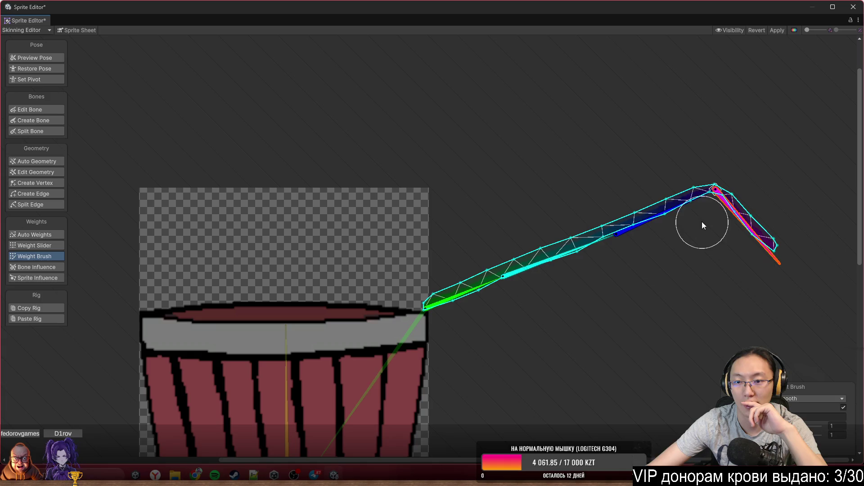
# Bend the handle bones into several test poses, then reset the rig with Preview Pose.
pyautogui.moveTo(689, 208)
pyautogui.mouseDown()
pyautogui.moveTo(675, 306)
pyautogui.moveTo(666, 315)
pyautogui.moveTo(728, 225)
pyautogui.moveTo(647, 158)
pyautogui.mouseUp()
pyautogui.moveTo(687, 129)
pyautogui.mouseDown()
pyautogui.moveTo(605, 239)
pyautogui.moveTo(628, 228)
pyautogui.moveTo(594, 247)
pyautogui.moveTo(471, 203)
pyautogui.moveTo(486, 198)
pyautogui.moveTo(460, 209)
pyautogui.moveTo(430, 251)
pyautogui.moveTo(521, 228)
pyautogui.moveTo(579, 326)
pyautogui.moveTo(566, 311)
pyautogui.mouseUp()
pyautogui.scroll(-2, 523, 202)
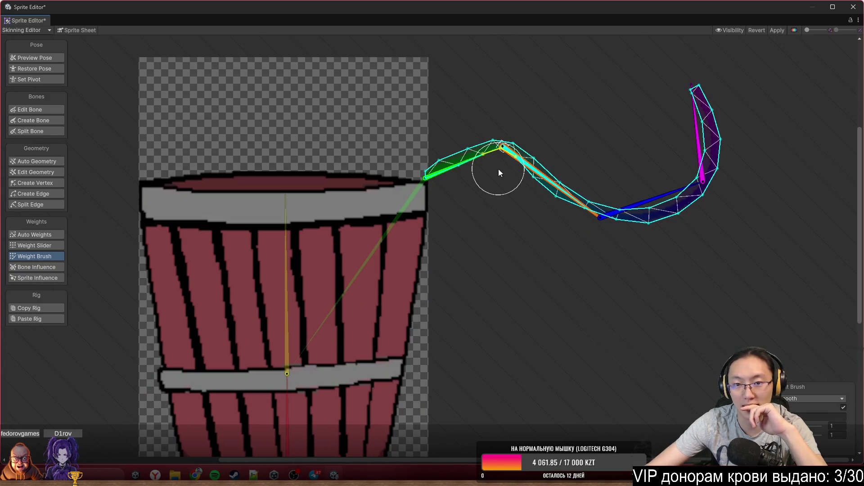
pyautogui.moveTo(467, 165)
pyautogui.mouseDown()
pyautogui.moveTo(502, 211)
pyautogui.moveTo(487, 398)
pyautogui.moveTo(436, 383)
pyautogui.mouseUp()
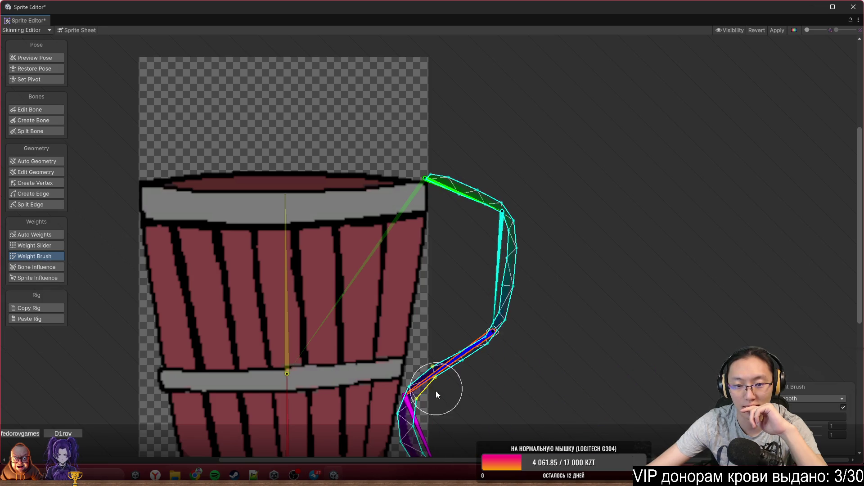
pyautogui.moveTo(421, 437)
pyautogui.mouseDown()
pyautogui.moveTo(329, 428)
pyautogui.moveTo(366, 386)
pyautogui.moveTo(331, 391)
pyautogui.mouseUp()
pyautogui.moveTo(487, 313)
pyautogui.mouseDown()
pyautogui.moveTo(527, 300)
pyautogui.moveTo(538, 318)
pyautogui.mouseUp()
pyautogui.moveTo(432, 412); pyautogui.dragTo(437, 410)
pyautogui.click(46, 66)
pyautogui.click(50, 59)
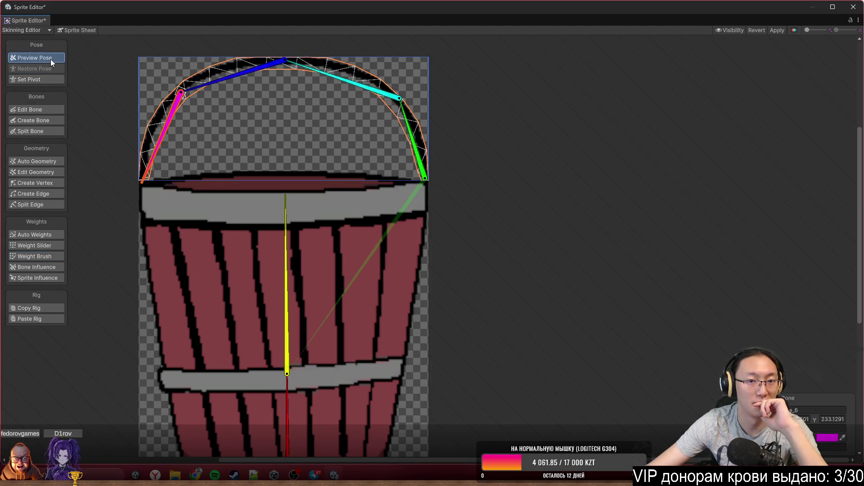
# Curl the handle bones into a loop beside the bucket, then hide all bones in Visibility.
pyautogui.moveTo(411, 137)
pyautogui.mouseDown()
pyautogui.moveTo(504, 133)
pyautogui.moveTo(566, 294)
pyautogui.mouseUp()
pyautogui.moveTo(555, 209)
pyautogui.mouseDown()
pyautogui.moveTo(592, 261)
pyautogui.moveTo(504, 324)
pyautogui.mouseUp()
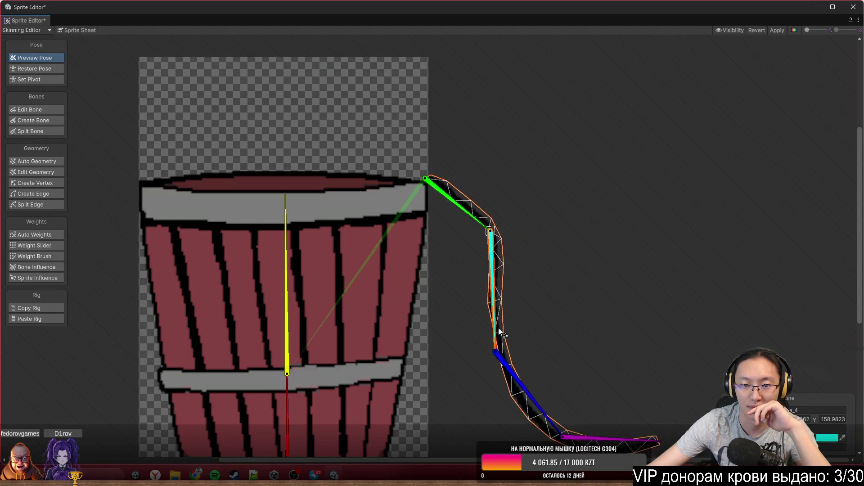
pyautogui.moveTo(464, 209); pyautogui.dragTo(525, 189)
pyautogui.moveTo(517, 235); pyautogui.dragTo(556, 275)
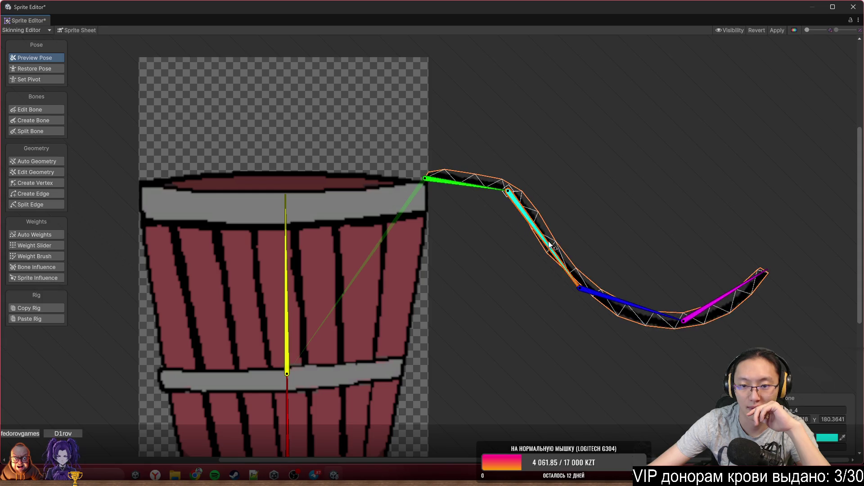
pyautogui.moveTo(637, 307); pyautogui.dragTo(574, 384)
pyautogui.moveTo(552, 412)
pyautogui.mouseDown()
pyautogui.moveTo(455, 407)
pyautogui.moveTo(448, 392)
pyautogui.mouseUp()
pyautogui.moveTo(471, 194); pyautogui.dragTo(487, 215)
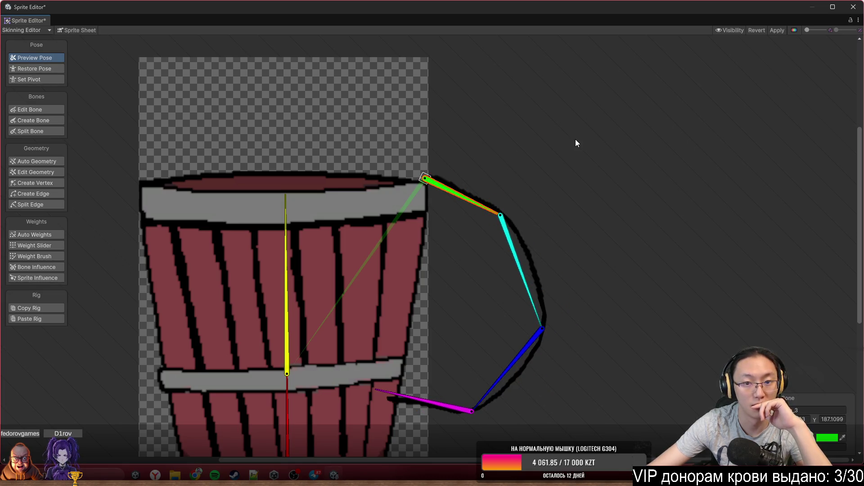
pyautogui.click(735, 29)
pyautogui.click(736, 79)
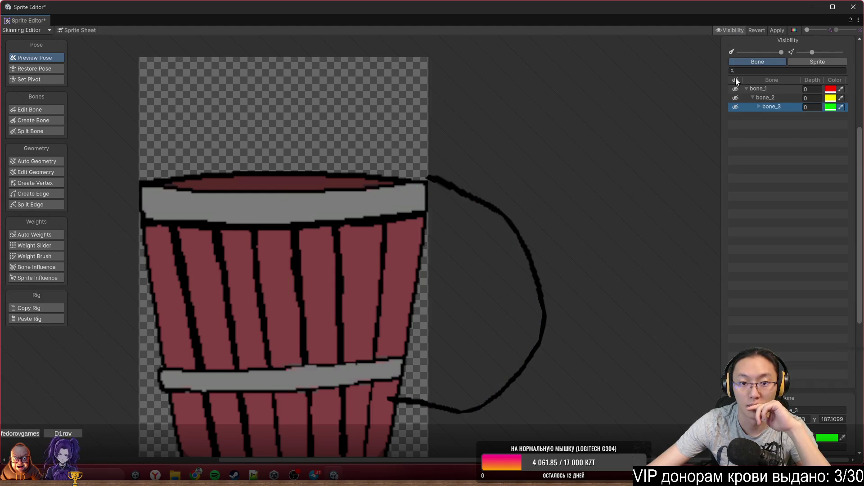
# Show all bones again from the Visibility settings.
pyautogui.scroll(-2, 555, 240)
pyautogui.moveTo(538, 263); pyautogui.dragTo(575, 158)
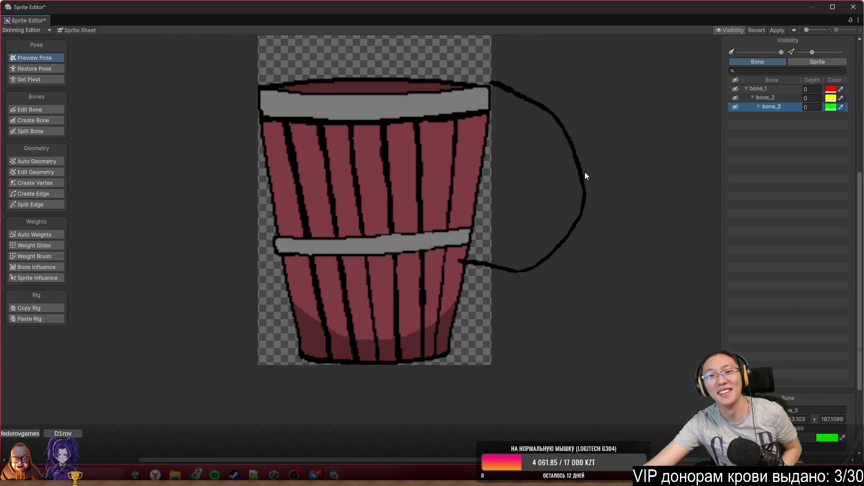
pyautogui.click(726, 31)
pyautogui.click(727, 32)
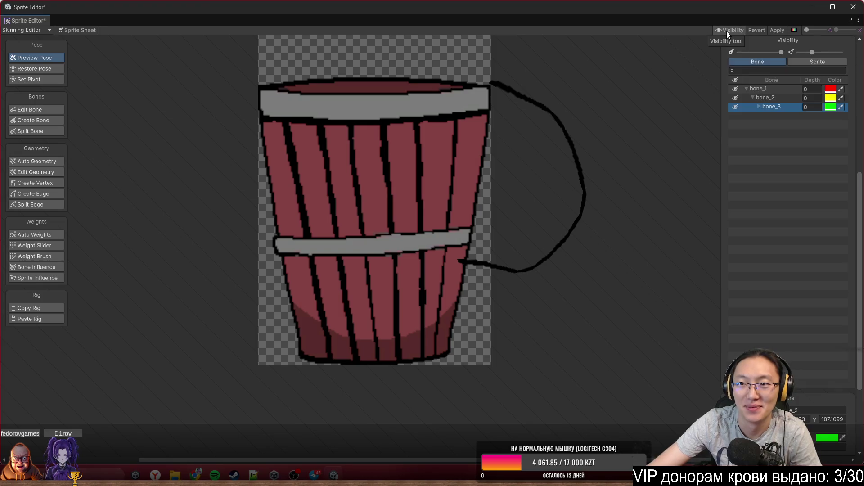
pyautogui.click(734, 79)
# Select the handle mesh and repaint weights on its lower part with the Weight Brush.
pyautogui.click(570, 142)
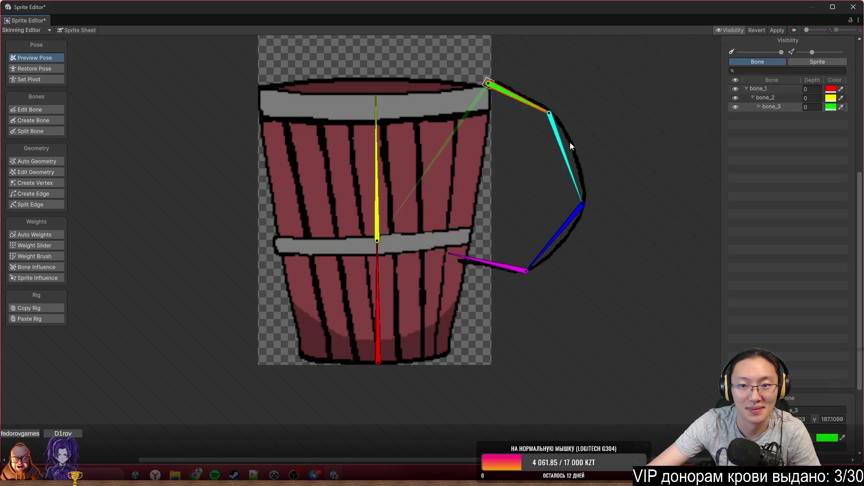
pyautogui.click(28, 256)
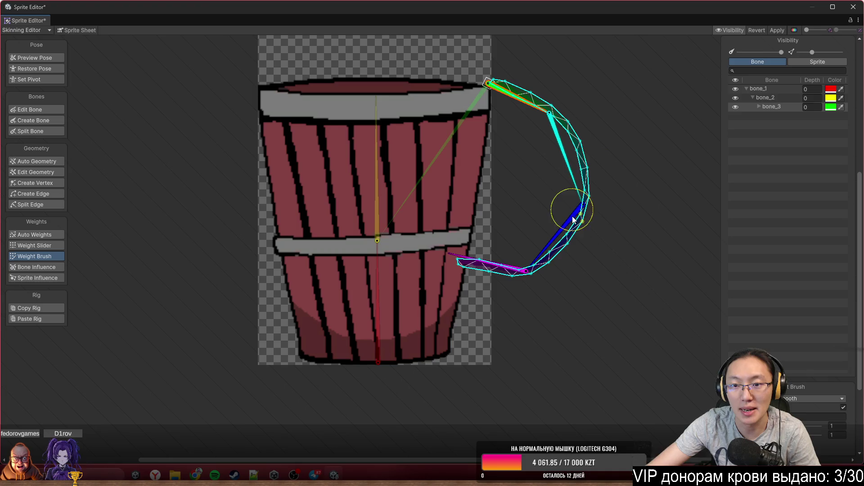
pyautogui.moveTo(538, 247); pyautogui.dragTo(410, 269)
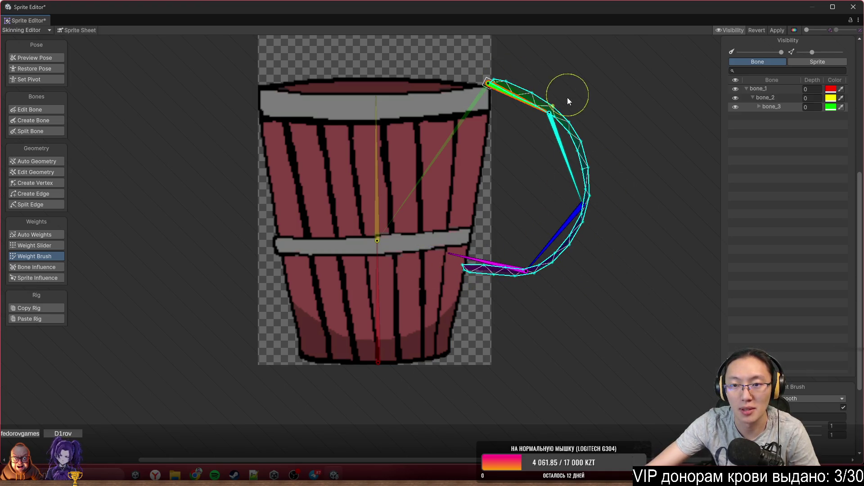
# In Preview Pose, rotate the handle bones back into an even arch over the bucket.
pyautogui.click(35, 57)
pyautogui.moveTo(591, 222)
pyautogui.mouseDown()
pyautogui.moveTo(559, 164)
pyautogui.moveTo(574, 77)
pyautogui.moveTo(409, 112)
pyautogui.moveTo(353, 153)
pyautogui.mouseUp()
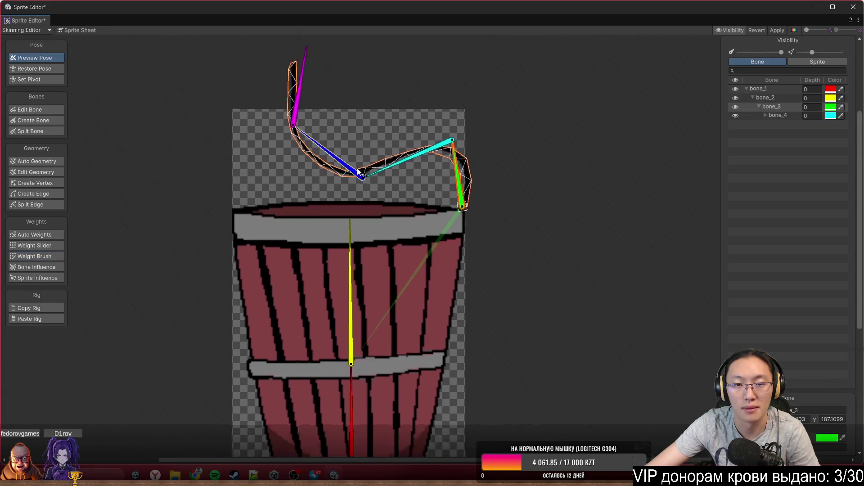
pyautogui.moveTo(422, 215)
pyautogui.mouseDown()
pyautogui.moveTo(432, 135)
pyautogui.moveTo(380, 97)
pyautogui.moveTo(332, 131)
pyautogui.moveTo(311, 189)
pyautogui.mouseUp()
pyautogui.click(466, 152)
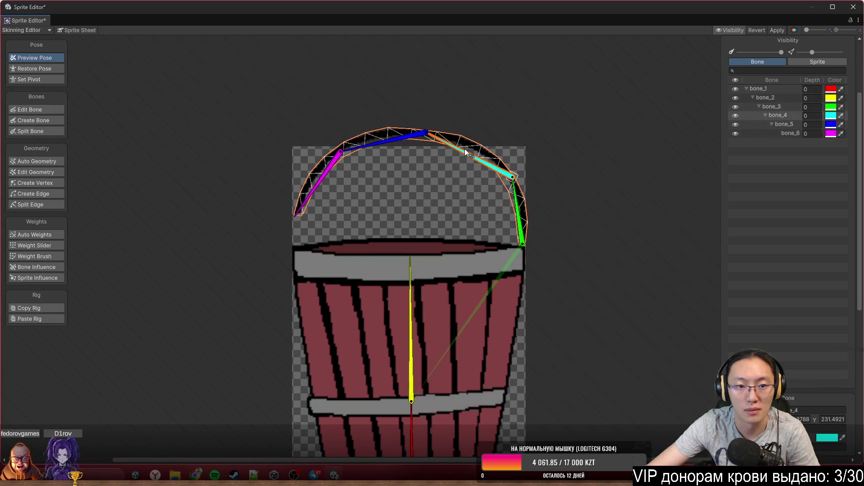
pyautogui.moveTo(515, 203); pyautogui.dragTo(515, 198)
# Select the bucket body mesh and switch to adding vertices.
pyautogui.click(515, 253)
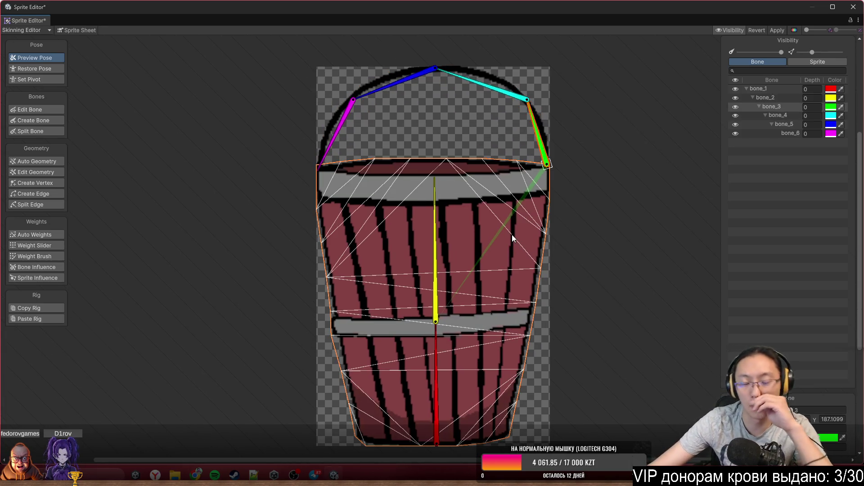
pyautogui.scroll(1, 494, 290)
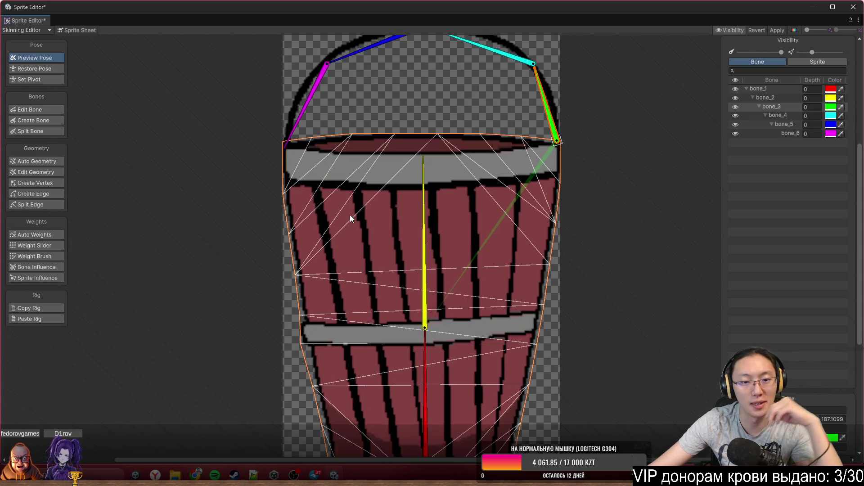
pyautogui.click(52, 180)
# Add a vertex at the middle bone joint and paint bone_2 over the bucket's upper half.
pyautogui.click(424, 329)
pyautogui.click(62, 255)
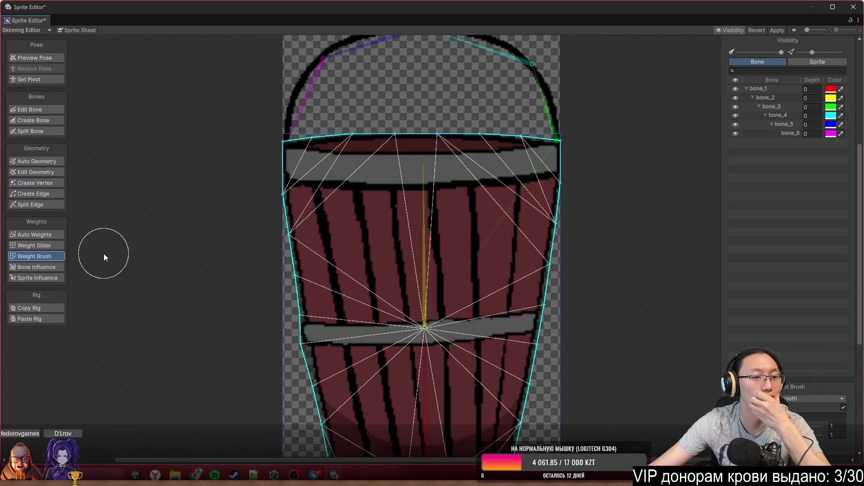
pyautogui.click(425, 232)
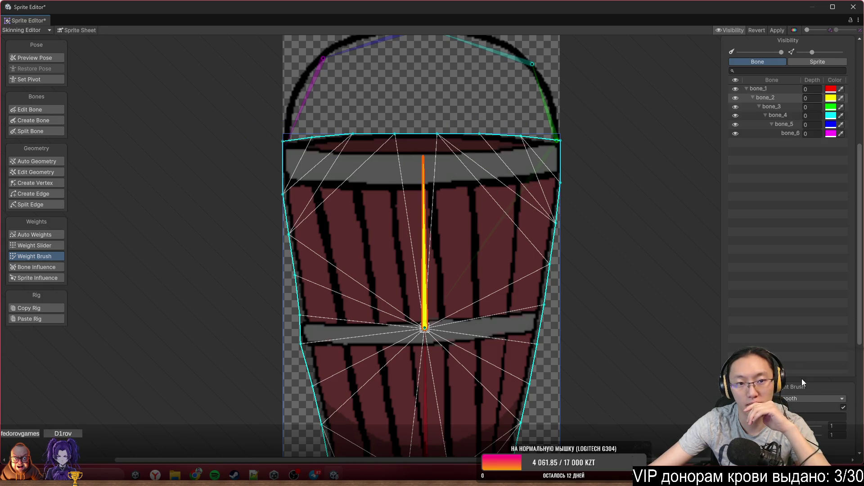
pyautogui.click(806, 397)
pyautogui.click(813, 408)
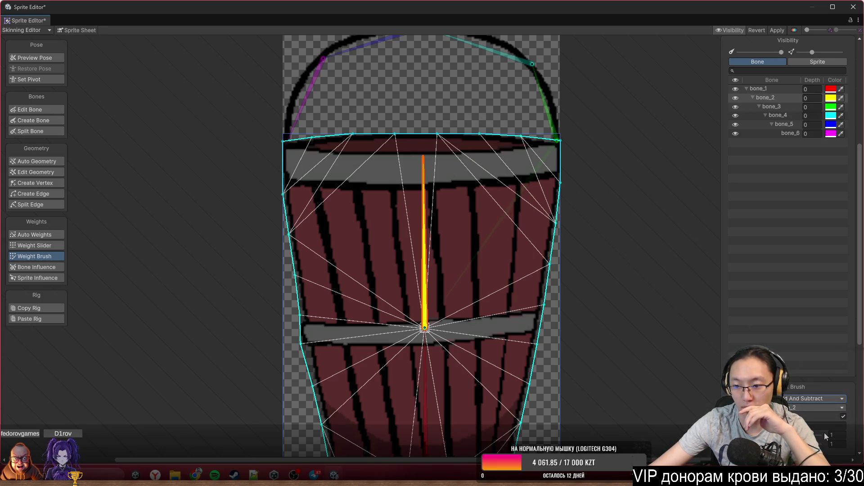
pyautogui.moveTo(572, 119)
pyautogui.mouseDown()
pyautogui.moveTo(562, 138)
pyautogui.moveTo(518, 117)
pyautogui.moveTo(294, 188)
pyautogui.moveTo(310, 308)
pyautogui.moveTo(584, 319)
pyautogui.moveTo(575, 204)
pyautogui.moveTo(565, 224)
pyautogui.moveTo(439, 259)
pyautogui.mouseUp()
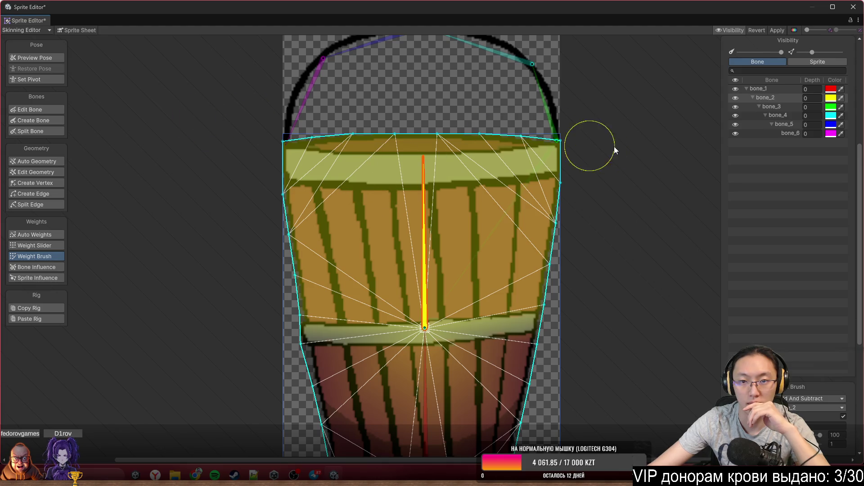
# Paint bone_1 onto the bucket's lower half, then tilt bone_2 to test the deformation.
pyautogui.scroll(-3, 533, 257)
pyautogui.scroll(-4, 509, 263)
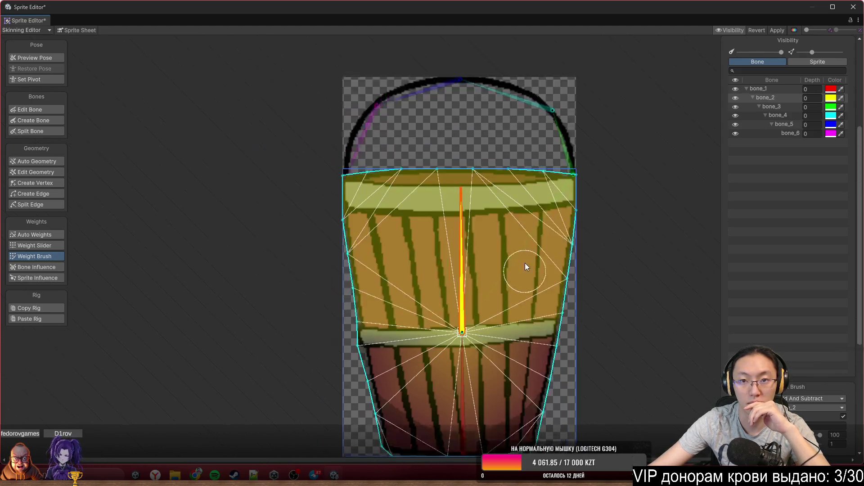
pyautogui.click(446, 288)
pyautogui.moveTo(354, 270)
pyautogui.mouseDown()
pyautogui.moveTo(250, 255)
pyautogui.moveTo(332, 297)
pyautogui.moveTo(305, 382)
pyautogui.moveTo(438, 399)
pyautogui.mouseUp()
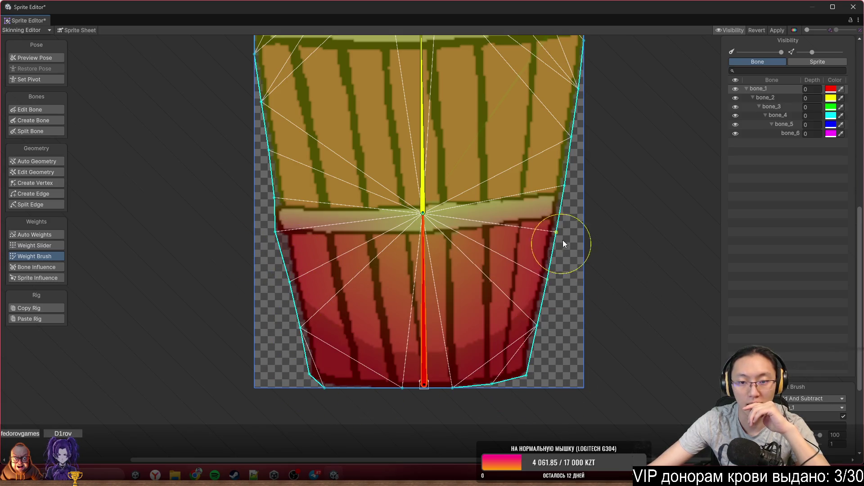
pyautogui.scroll(-3, 468, 237)
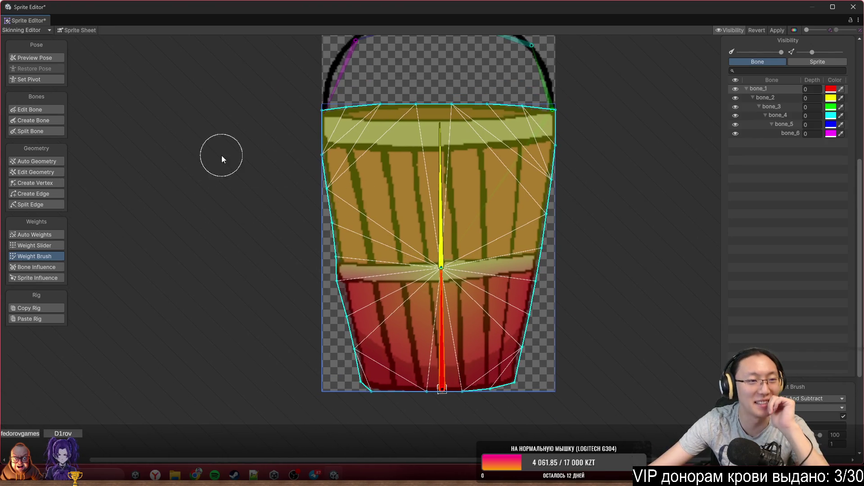
pyautogui.moveTo(442, 176); pyautogui.dragTo(476, 165)
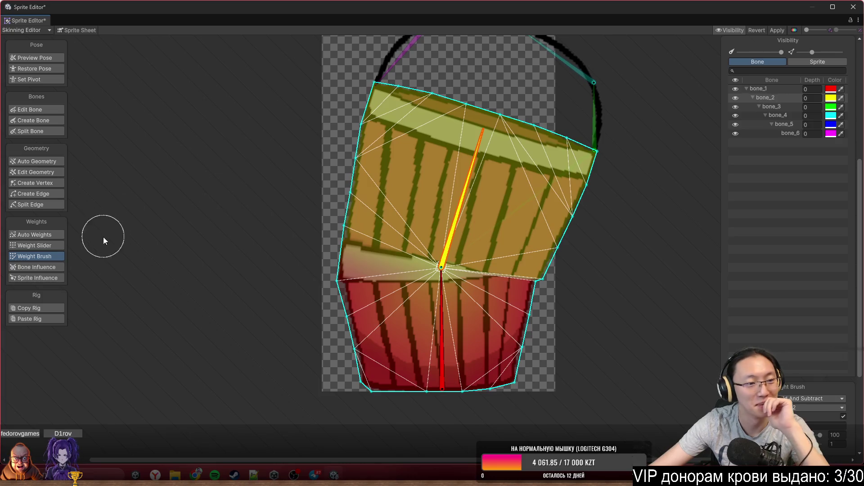
# Switch the Weight Brush to Smooth and smooth weights along the bucket's right side.
pyautogui.click(793, 397)
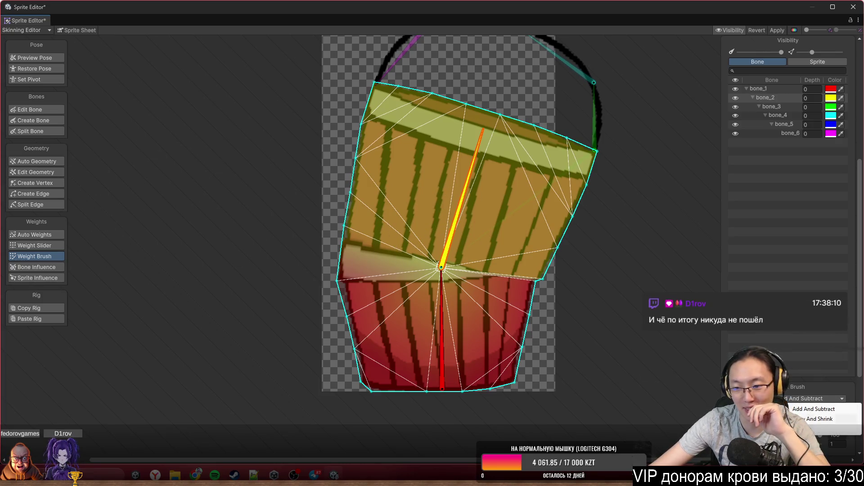
pyautogui.click(806, 423)
pyautogui.scroll(5, 517, 169)
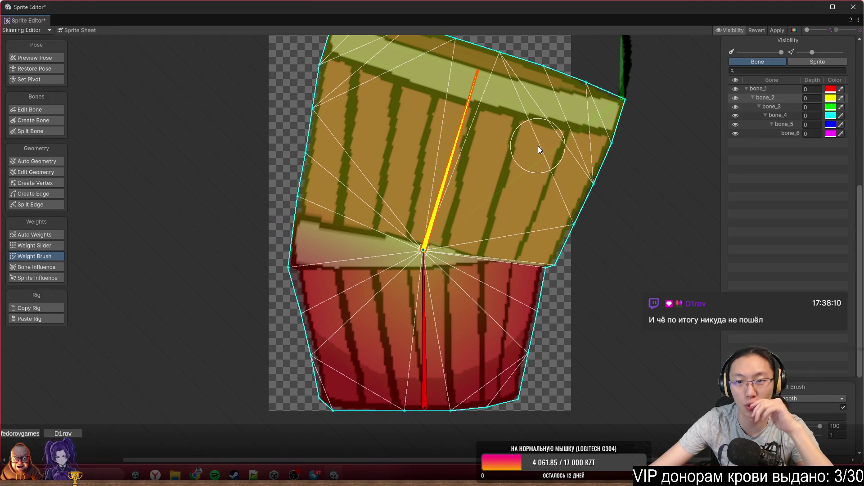
pyautogui.moveTo(589, 233); pyautogui.dragTo(558, 281)
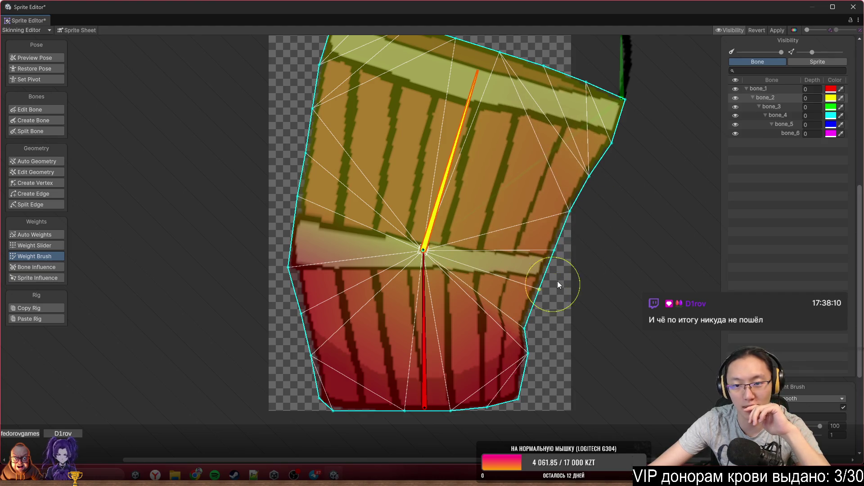
# In Add And Subtract mode, paint bone_2 on the right side and undo a bone_1 stroke.
pyautogui.click(798, 398)
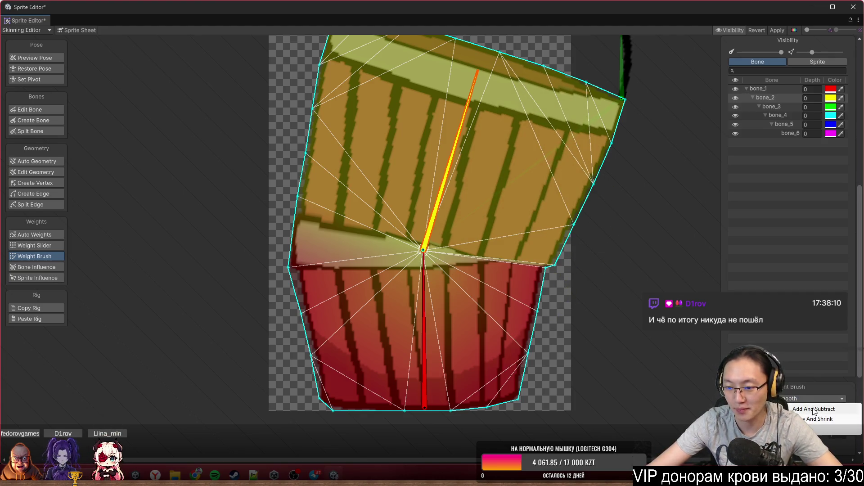
pyautogui.click(812, 408)
pyautogui.moveTo(817, 434); pyautogui.dragTo(788, 435)
pyautogui.moveTo(531, 270)
pyautogui.mouseDown()
pyautogui.moveTo(546, 285)
pyautogui.moveTo(564, 195)
pyautogui.moveTo(555, 274)
pyautogui.mouseUp()
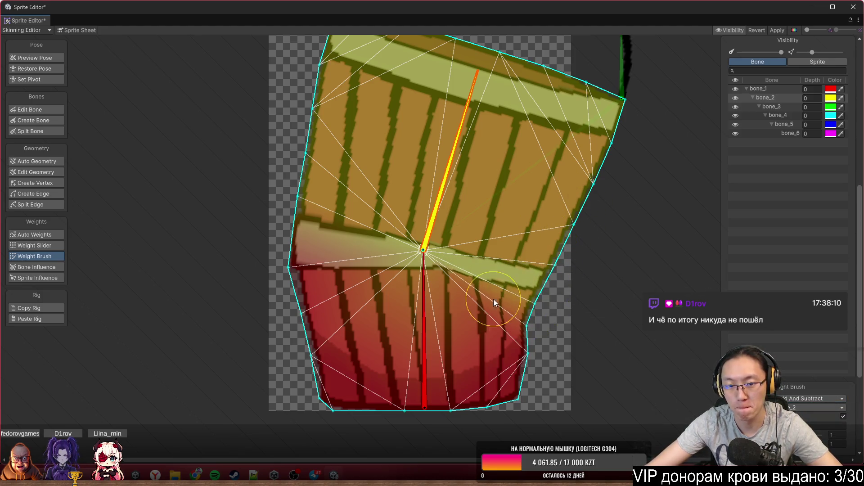
pyautogui.click(425, 282)
pyautogui.moveTo(553, 319)
pyautogui.mouseDown()
pyautogui.moveTo(528, 356)
pyautogui.moveTo(552, 275)
pyautogui.moveTo(558, 199)
pyautogui.moveTo(480, 240)
pyautogui.mouseUp()
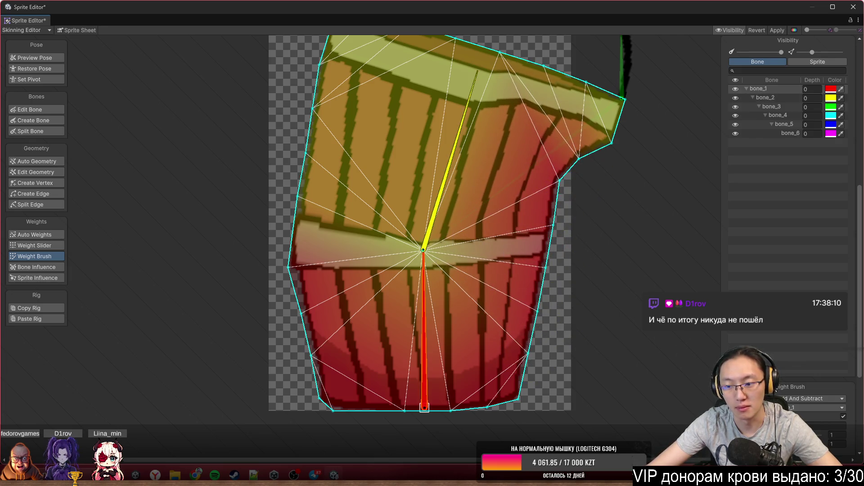
pyautogui.hotkey('ctrl', 'z')
pyautogui.hotkey('ctrl', 'z')
pyautogui.hotkey('ctrl', 'z')
pyautogui.hotkey('ctrl', 'z')
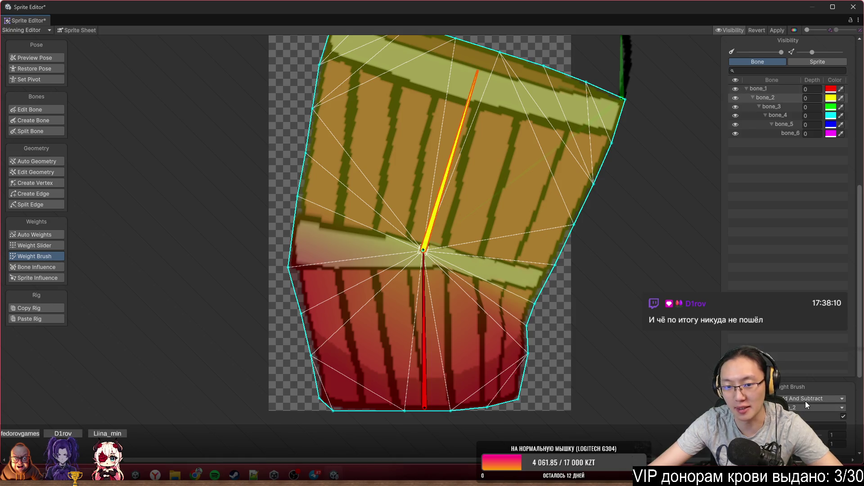
# Return the brush to Smooth mode and smooth the right side again.
pyautogui.click(805, 399)
pyautogui.click(810, 428)
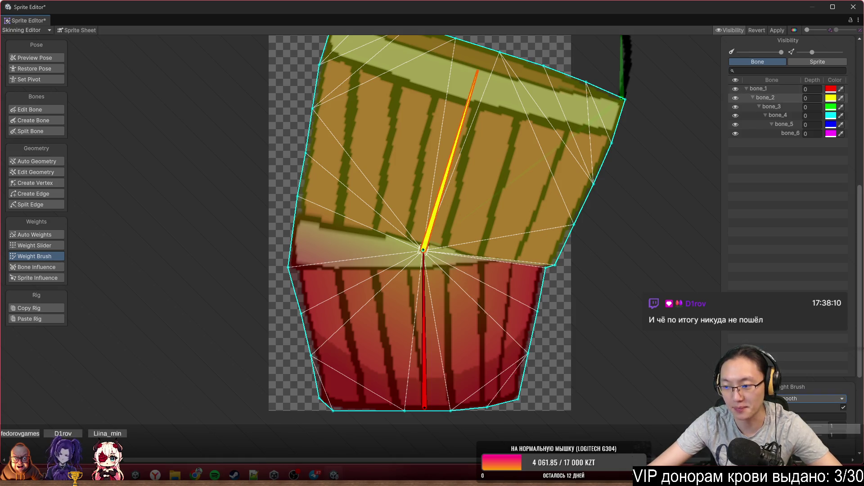
pyautogui.moveTo(561, 247)
pyautogui.mouseDown()
pyautogui.moveTo(539, 332)
pyautogui.moveTo(527, 328)
pyautogui.moveTo(544, 327)
pyautogui.moveTo(577, 243)
pyautogui.moveTo(571, 208)
pyautogui.mouseUp()
# Smooth the weights on both lower corners and the left side, bending bone_2 to test.
pyautogui.moveTo(559, 265)
pyautogui.mouseDown()
pyautogui.moveTo(533, 354)
pyautogui.moveTo(523, 338)
pyautogui.mouseUp()
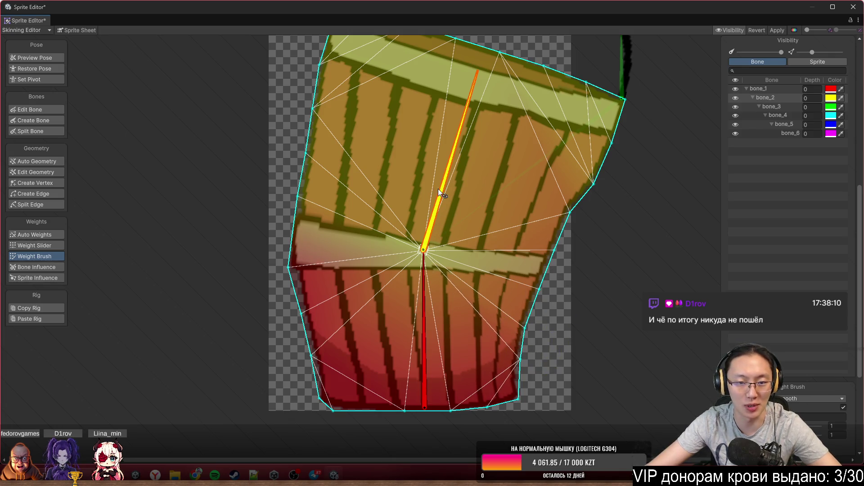
pyautogui.moveTo(298, 270)
pyautogui.mouseDown()
pyautogui.moveTo(312, 152)
pyautogui.moveTo(297, 306)
pyautogui.moveTo(303, 100)
pyautogui.moveTo(322, 176)
pyautogui.mouseUp()
pyautogui.moveTo(461, 197); pyautogui.dragTo(390, 165)
pyautogui.moveTo(293, 293)
pyautogui.mouseDown()
pyautogui.moveTo(290, 311)
pyautogui.moveTo(315, 345)
pyautogui.moveTo(367, 330)
pyautogui.moveTo(286, 364)
pyautogui.moveTo(357, 316)
pyautogui.moveTo(266, 318)
pyautogui.moveTo(276, 212)
pyautogui.moveTo(205, 207)
pyautogui.moveTo(274, 260)
pyautogui.moveTo(284, 328)
pyautogui.moveTo(343, 327)
pyautogui.moveTo(336, 301)
pyautogui.moveTo(299, 270)
pyautogui.moveTo(301, 279)
pyautogui.mouseUp()
pyautogui.scroll(-1, 306, 226)
# Smooth the bent right side, straighten bone_2 to vertical, and apply the skinning changes with Ctrl+S.
pyautogui.moveTo(369, 198)
pyautogui.mouseDown()
pyautogui.moveTo(418, 190)
pyautogui.moveTo(380, 155)
pyautogui.moveTo(407, 96)
pyautogui.moveTo(393, 90)
pyautogui.moveTo(488, 97)
pyautogui.mouseUp()
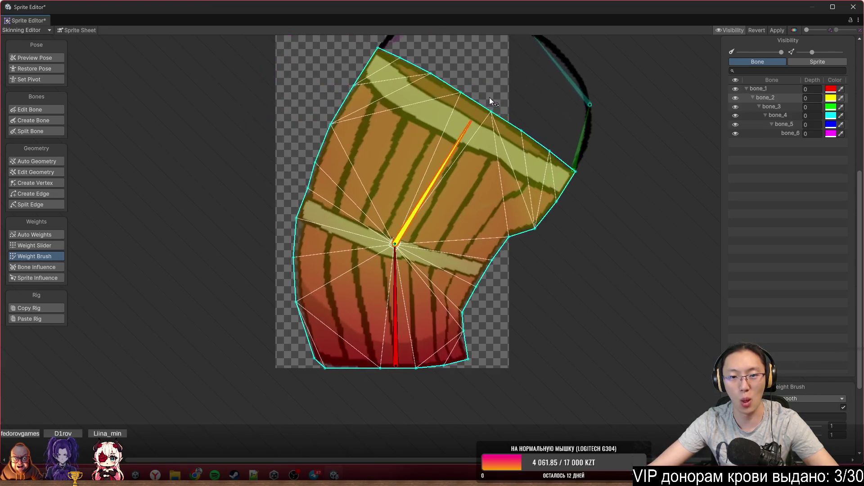
pyautogui.moveTo(524, 243)
pyautogui.mouseDown()
pyautogui.moveTo(498, 246)
pyautogui.moveTo(466, 281)
pyautogui.moveTo(466, 314)
pyautogui.moveTo(502, 255)
pyautogui.moveTo(493, 243)
pyautogui.mouseUp()
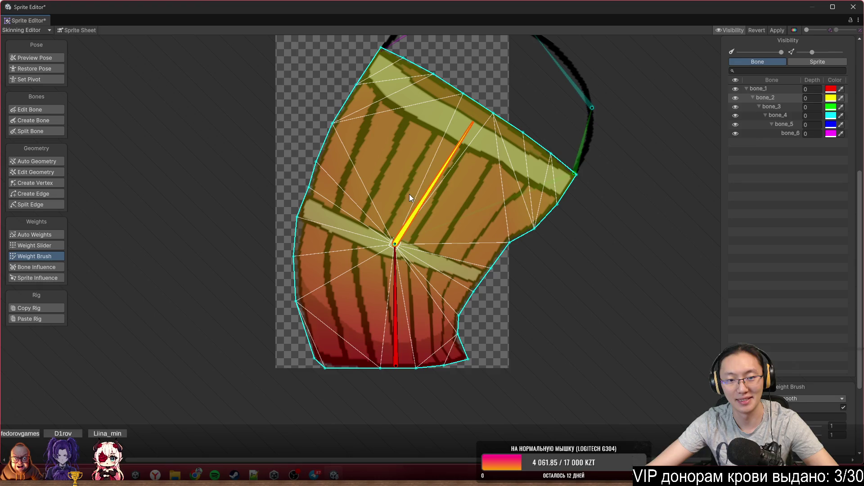
pyautogui.moveTo(423, 184); pyautogui.dragTo(395, 104)
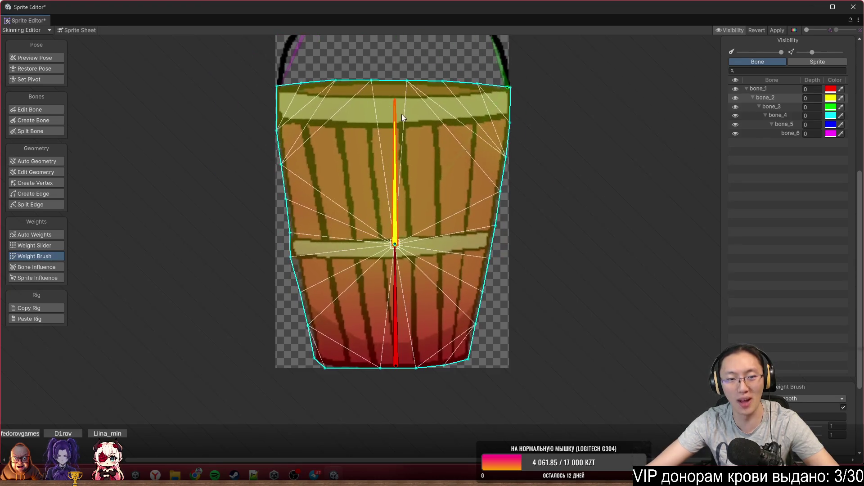
pyautogui.moveTo(380, 138); pyautogui.dragTo(466, 149)
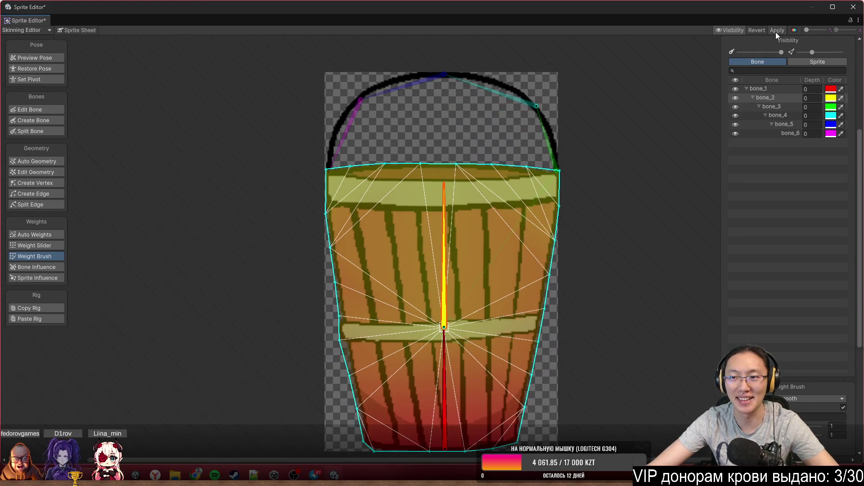
pyautogui.hotkey('ctrl', 's')
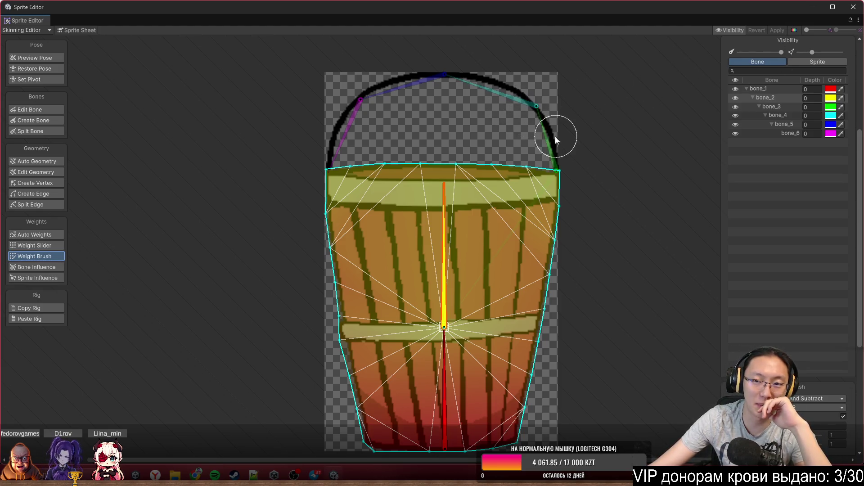
# Rotate the handle bones, bone_2 and bone_1 to test how the bucket deforms.
pyautogui.moveTo(547, 134)
pyautogui.mouseDown()
pyautogui.moveTo(661, 216)
pyautogui.moveTo(642, 235)
pyautogui.moveTo(488, 274)
pyautogui.moveTo(630, 223)
pyautogui.moveTo(664, 224)
pyautogui.moveTo(610, 288)
pyautogui.moveTo(539, 294)
pyautogui.moveTo(502, 272)
pyautogui.moveTo(482, 298)
pyautogui.moveTo(444, 274)
pyautogui.mouseUp()
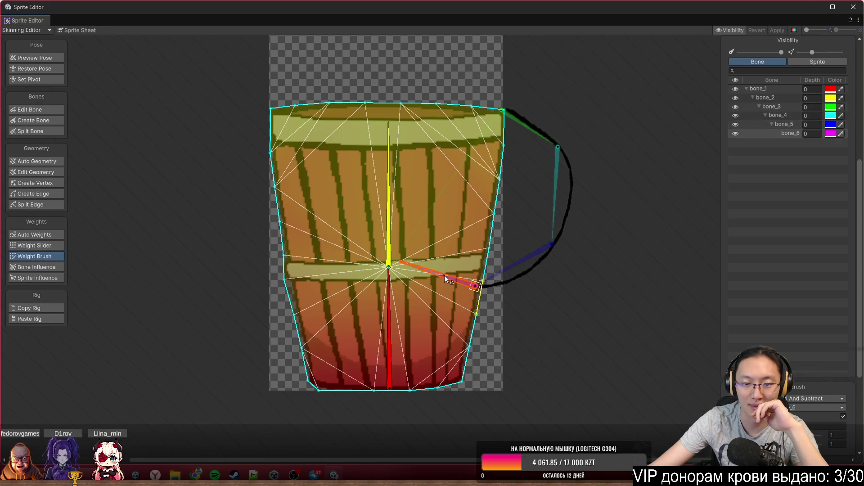
pyautogui.moveTo(556, 150)
pyautogui.mouseDown()
pyautogui.moveTo(545, 135)
pyautogui.moveTo(576, 124)
pyautogui.mouseUp()
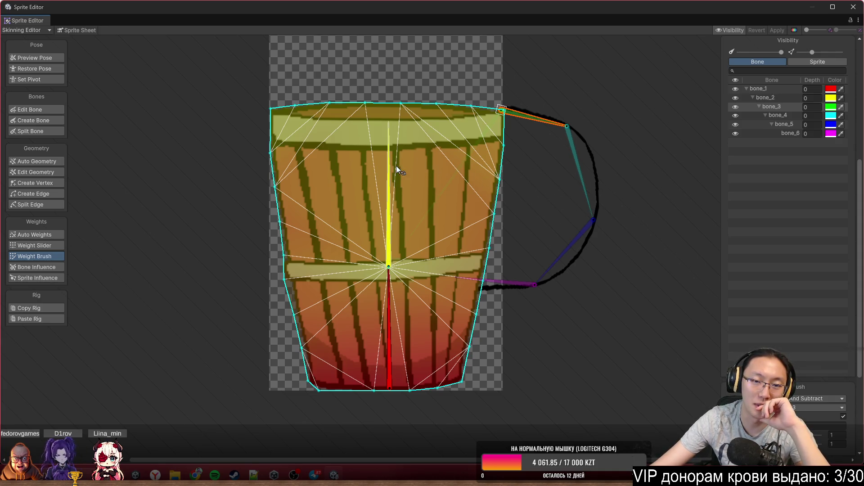
pyautogui.moveTo(393, 189); pyautogui.dragTo(483, 270)
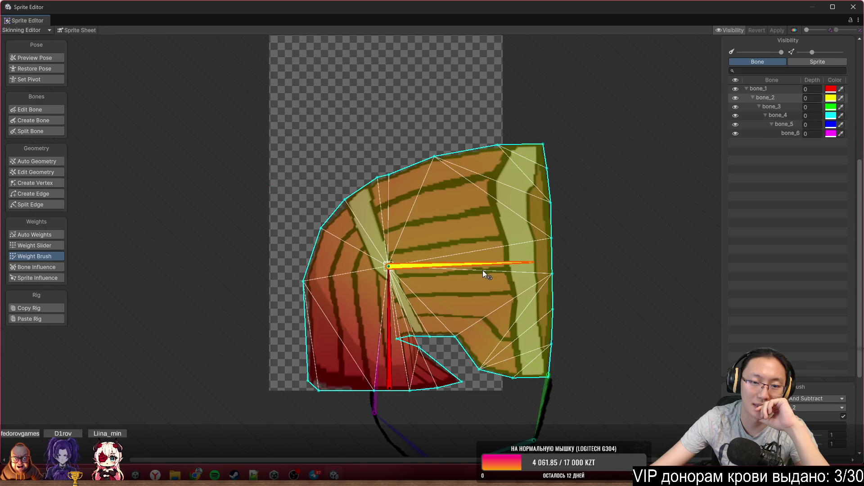
pyautogui.moveTo(390, 293)
pyautogui.mouseDown()
pyautogui.moveTo(382, 304)
pyautogui.moveTo(485, 423)
pyautogui.moveTo(506, 390)
pyautogui.moveTo(444, 269)
pyautogui.mouseUp()
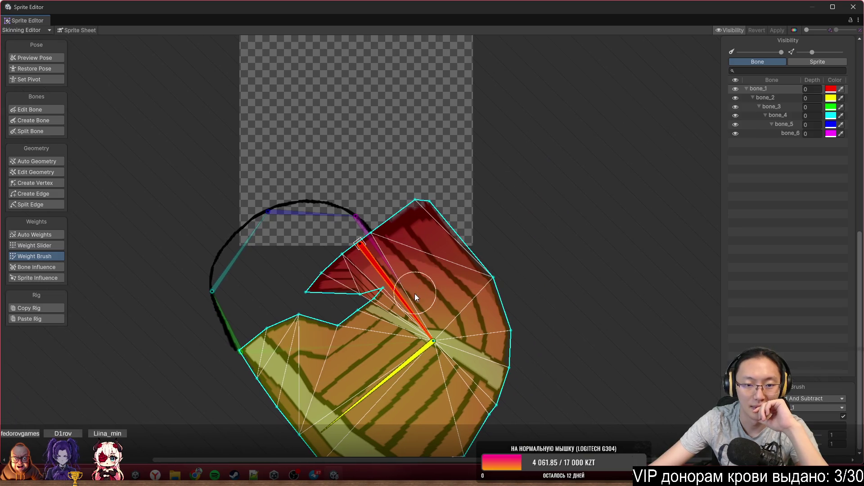
pyautogui.moveTo(359, 246); pyautogui.dragTo(376, 75)
pyautogui.moveTo(408, 196)
pyautogui.mouseDown()
pyautogui.moveTo(477, 238)
pyautogui.moveTo(510, 242)
pyautogui.moveTo(444, 148)
pyautogui.moveTo(368, 210)
pyautogui.mouseUp()
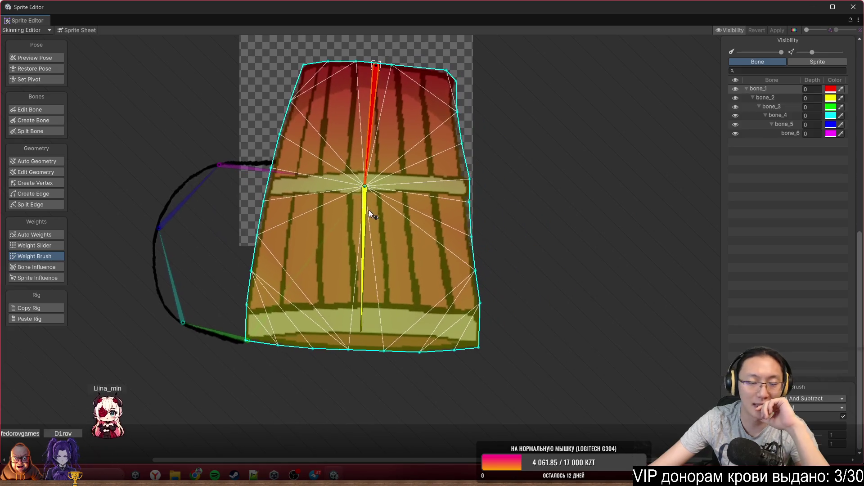
pyautogui.moveTo(230, 338)
pyautogui.mouseDown()
pyautogui.moveTo(274, 393)
pyautogui.moveTo(269, 379)
pyautogui.mouseUp()
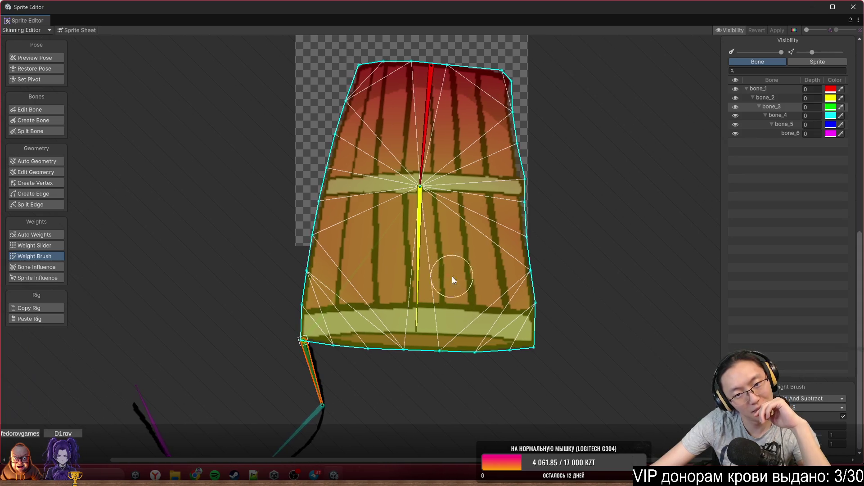
# Swing the whole bucket through upright, hanging and tilted poses, then pick handle bone_4.
pyautogui.moveTo(434, 153)
pyautogui.mouseDown()
pyautogui.moveTo(568, 50)
pyautogui.moveTo(481, 239)
pyautogui.mouseUp()
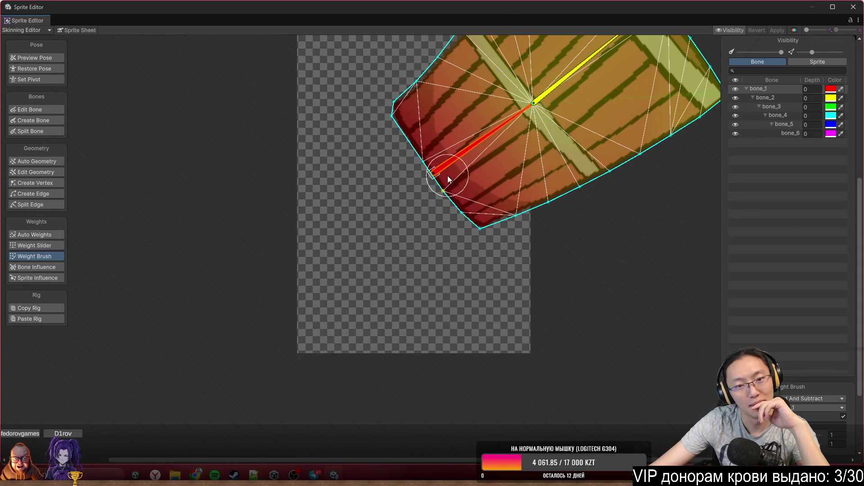
pyautogui.moveTo(435, 175)
pyautogui.mouseDown()
pyautogui.moveTo(462, 305)
pyautogui.moveTo(441, 253)
pyautogui.moveTo(417, 226)
pyautogui.moveTo(417, 311)
pyautogui.mouseUp()
pyautogui.moveTo(407, 359)
pyautogui.mouseDown()
pyautogui.moveTo(403, 410)
pyautogui.moveTo(448, 257)
pyautogui.moveTo(408, 206)
pyautogui.mouseUp()
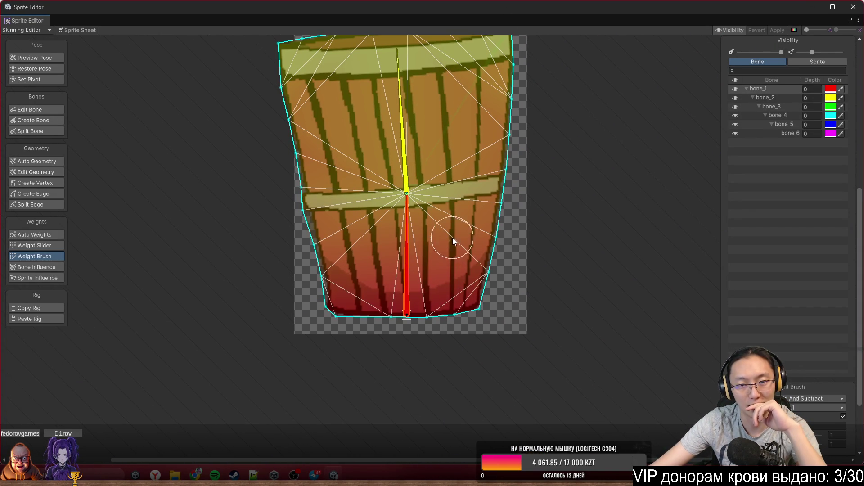
pyautogui.moveTo(413, 325)
pyautogui.mouseDown()
pyautogui.moveTo(395, 397)
pyautogui.moveTo(472, 296)
pyautogui.moveTo(382, 159)
pyautogui.moveTo(405, 180)
pyautogui.mouseUp()
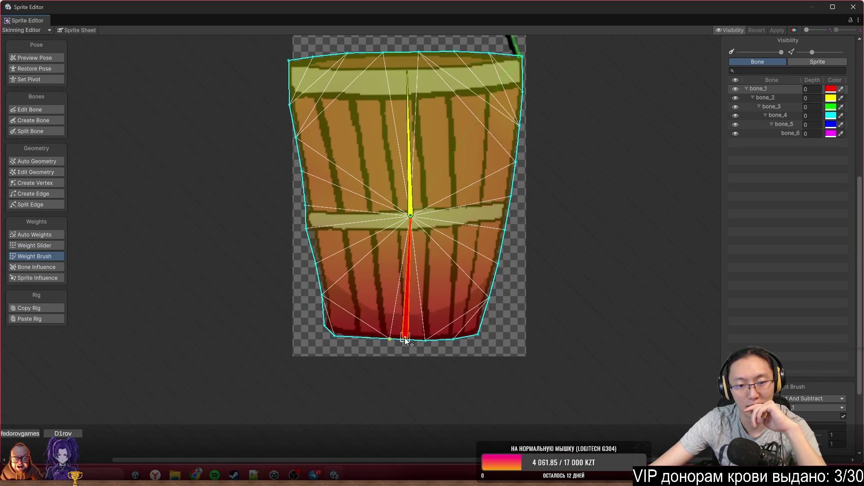
pyautogui.scroll(5, 405, 340)
pyautogui.click(452, 141)
# Rotate bone_4, bone_5, bone_6 and bone_3 to curl the chain into a handle loop, undoing one swing.
pyautogui.moveTo(452, 142)
pyautogui.mouseDown()
pyautogui.moveTo(419, 189)
pyautogui.moveTo(504, 163)
pyautogui.moveTo(529, 188)
pyautogui.moveTo(499, 123)
pyautogui.moveTo(432, 115)
pyautogui.moveTo(387, 179)
pyautogui.moveTo(353, 160)
pyautogui.moveTo(306, 191)
pyautogui.moveTo(302, 207)
pyautogui.moveTo(297, 202)
pyautogui.moveTo(372, 174)
pyautogui.moveTo(292, 159)
pyautogui.moveTo(432, 211)
pyautogui.mouseUp()
pyautogui.moveTo(411, 184)
pyautogui.mouseDown()
pyautogui.moveTo(437, 157)
pyautogui.moveTo(362, 156)
pyautogui.moveTo(385, 186)
pyautogui.mouseUp()
pyautogui.moveTo(368, 158)
pyautogui.mouseDown()
pyautogui.moveTo(414, 188)
pyautogui.moveTo(449, 176)
pyautogui.moveTo(414, 167)
pyautogui.moveTo(412, 187)
pyautogui.moveTo(448, 220)
pyautogui.mouseUp()
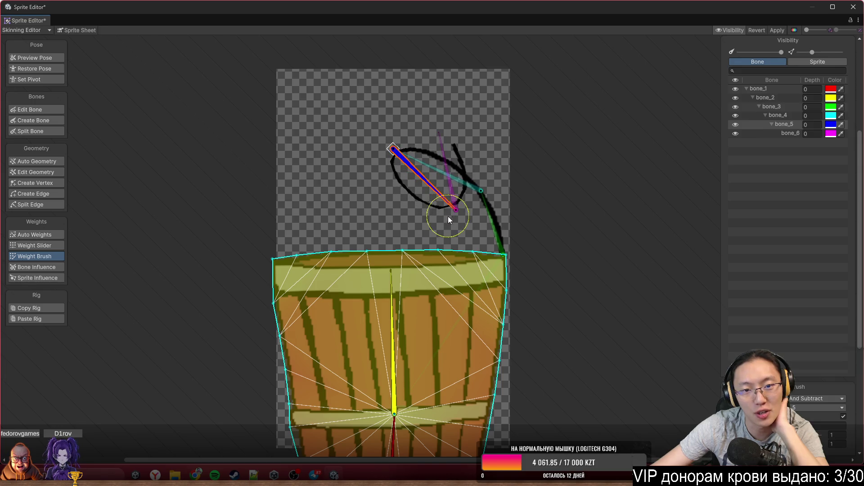
pyautogui.moveTo(423, 187); pyautogui.dragTo(386, 207)
pyautogui.moveTo(415, 181)
pyautogui.mouseDown()
pyautogui.moveTo(440, 204)
pyautogui.moveTo(463, 199)
pyautogui.moveTo(468, 172)
pyautogui.moveTo(498, 172)
pyautogui.moveTo(516, 187)
pyautogui.moveTo(500, 134)
pyautogui.mouseUp()
pyautogui.moveTo(497, 208)
pyautogui.mouseDown()
pyautogui.moveTo(499, 221)
pyautogui.moveTo(514, 223)
pyautogui.moveTo(510, 210)
pyautogui.moveTo(434, 190)
pyautogui.moveTo(394, 268)
pyautogui.moveTo(430, 341)
pyautogui.moveTo(600, 315)
pyautogui.moveTo(608, 189)
pyautogui.moveTo(585, 226)
pyautogui.moveTo(592, 228)
pyautogui.moveTo(596, 204)
pyautogui.moveTo(537, 149)
pyautogui.moveTo(430, 141)
pyautogui.mouseUp()
pyautogui.scroll(-3, 516, 147)
pyautogui.hscroll(-3, 511, 160)
pyautogui.moveTo(542, 120); pyautogui.dragTo(513, 51)
pyautogui.moveTo(603, 100)
pyautogui.mouseDown()
pyautogui.moveTo(592, 110)
pyautogui.moveTo(612, 98)
pyautogui.mouseUp()
pyautogui.moveTo(618, 151)
pyautogui.mouseDown()
pyautogui.moveTo(593, 150)
pyautogui.moveTo(560, 121)
pyautogui.mouseUp()
pyautogui.hotkey('ctrl', 'z')
pyautogui.hotkey('ctrl', 'z')
pyautogui.hotkey('ctrl', 'z')
# Swing bone_6 down, lift bone_5 and bone_6 with bone_4, then tilt and settle the bucket rig upright.
pyautogui.moveTo(374, 180); pyautogui.dragTo(421, 205)
pyautogui.moveTo(507, 113)
pyautogui.mouseDown()
pyautogui.moveTo(514, 93)
pyautogui.moveTo(444, 96)
pyautogui.mouseUp()
pyautogui.click(384, 134)
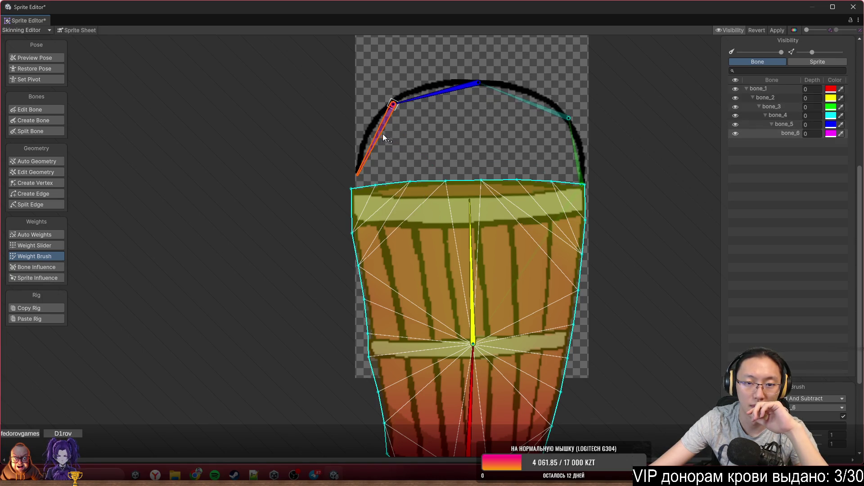
pyautogui.moveTo(444, 202)
pyautogui.mouseDown()
pyautogui.moveTo(486, 240)
pyautogui.moveTo(467, 204)
pyautogui.moveTo(453, 248)
pyautogui.moveTo(362, 234)
pyautogui.moveTo(321, 299)
pyautogui.moveTo(312, 358)
pyautogui.moveTo(426, 401)
pyautogui.moveTo(455, 398)
pyautogui.moveTo(478, 272)
pyautogui.moveTo(413, 222)
pyautogui.moveTo(447, 331)
pyautogui.moveTo(581, 396)
pyautogui.moveTo(388, 404)
pyautogui.moveTo(444, 422)
pyautogui.moveTo(476, 243)
pyautogui.mouseUp()
pyautogui.moveTo(398, 210)
pyautogui.mouseDown()
pyautogui.moveTo(339, 188)
pyautogui.moveTo(440, 236)
pyautogui.moveTo(476, 321)
pyautogui.moveTo(511, 350)
pyautogui.mouseUp()
pyautogui.moveTo(503, 248)
pyautogui.mouseDown()
pyautogui.moveTo(451, 126)
pyautogui.moveTo(460, 201)
pyautogui.moveTo(442, 233)
pyautogui.moveTo(431, 226)
pyautogui.mouseUp()
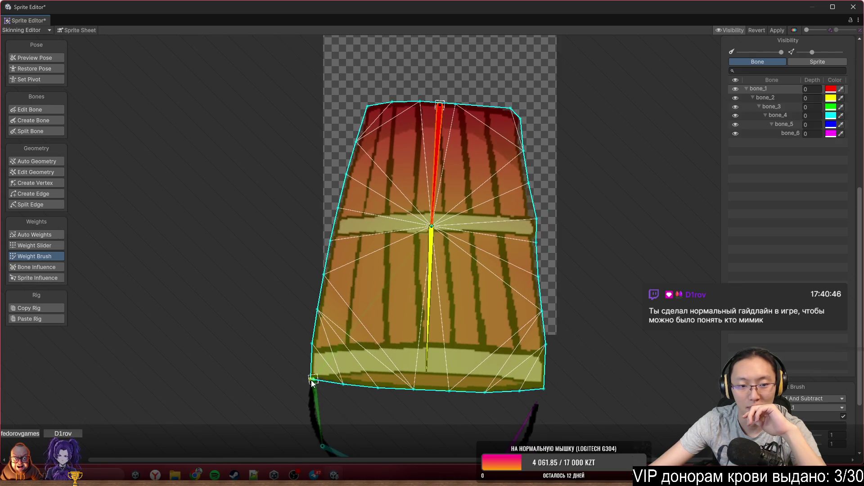
# Reposition the handle chain's root and fine-tune bone_4, bone_5 and bone_6 along the black handle arc.
pyautogui.moveTo(314, 382)
pyautogui.mouseDown()
pyautogui.moveTo(349, 395)
pyautogui.moveTo(566, 150)
pyautogui.moveTo(517, 90)
pyautogui.moveTo(515, 108)
pyautogui.mouseUp()
pyautogui.moveTo(522, 139)
pyautogui.mouseDown()
pyautogui.moveTo(560, 99)
pyautogui.moveTo(493, 44)
pyautogui.moveTo(496, 199)
pyautogui.moveTo(533, 237)
pyautogui.mouseUp()
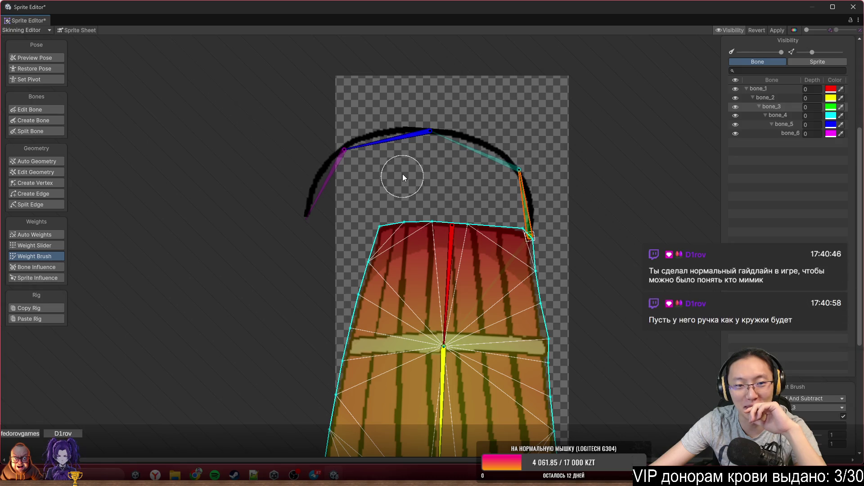
pyautogui.moveTo(526, 184)
pyautogui.mouseDown()
pyautogui.moveTo(450, 122)
pyautogui.moveTo(430, 136)
pyautogui.mouseUp()
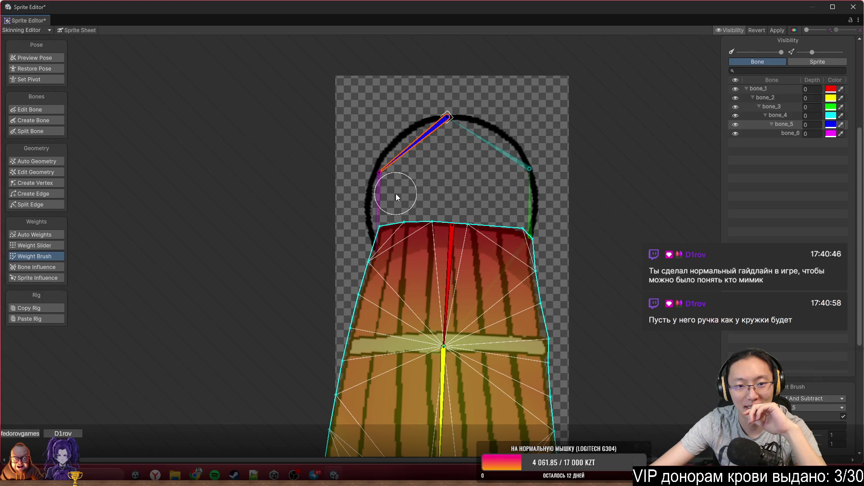
pyautogui.moveTo(388, 166); pyautogui.dragTo(407, 145)
pyautogui.moveTo(373, 186); pyautogui.dragTo(390, 195)
pyautogui.moveTo(477, 142); pyautogui.dragTo(485, 131)
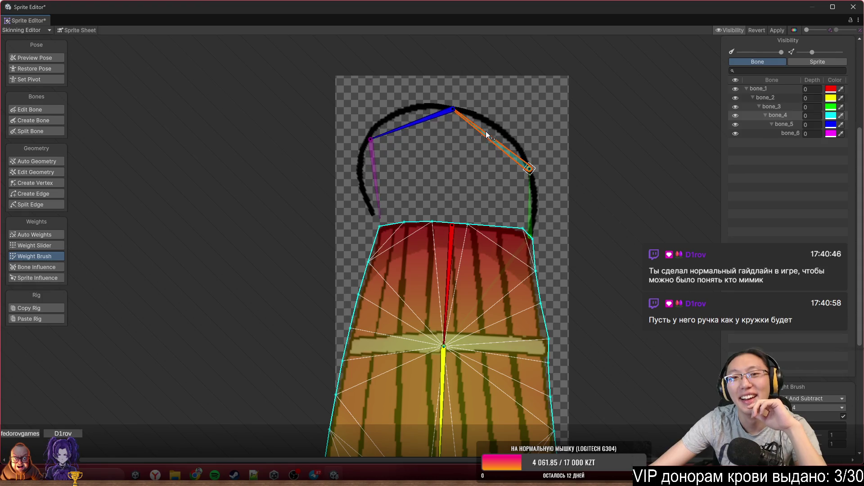
pyautogui.moveTo(421, 131); pyautogui.dragTo(422, 140)
pyautogui.click(388, 207)
# Straighten bone_6 to nearly vertical and preview the bone pose.
pyautogui.moveTo(388, 207); pyautogui.dragTo(381, 211)
pyautogui.click(43, 57)
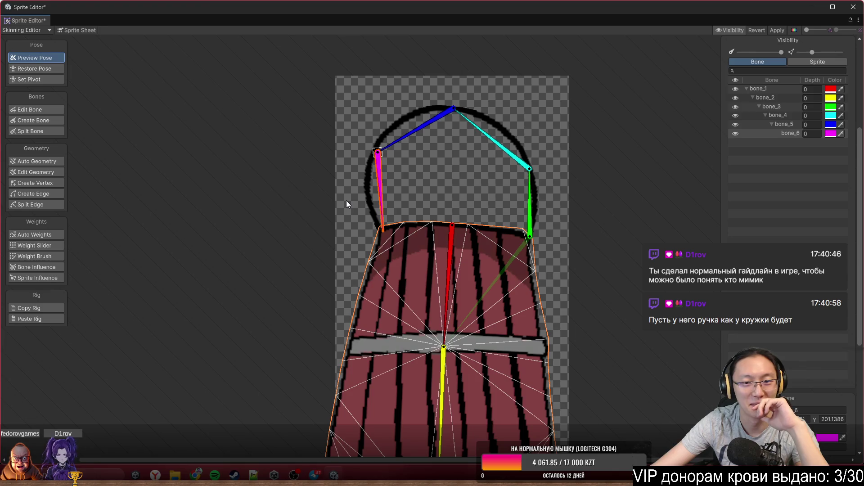
pyautogui.moveTo(502, 236)
pyautogui.mouseDown()
pyautogui.moveTo(439, 119)
pyautogui.moveTo(477, 196)
pyautogui.moveTo(518, 230)
pyautogui.mouseUp()
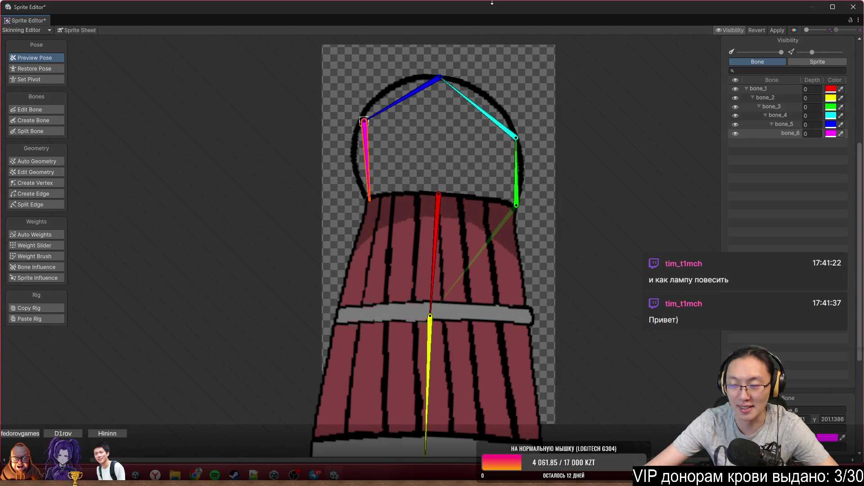
# Apply the Bucket sprite's rig changes and close the Sprite Editor.
pyautogui.moveTo(538, 109)
pyautogui.mouseDown()
pyautogui.moveTo(378, 151)
pyautogui.moveTo(357, 183)
pyautogui.mouseUp()
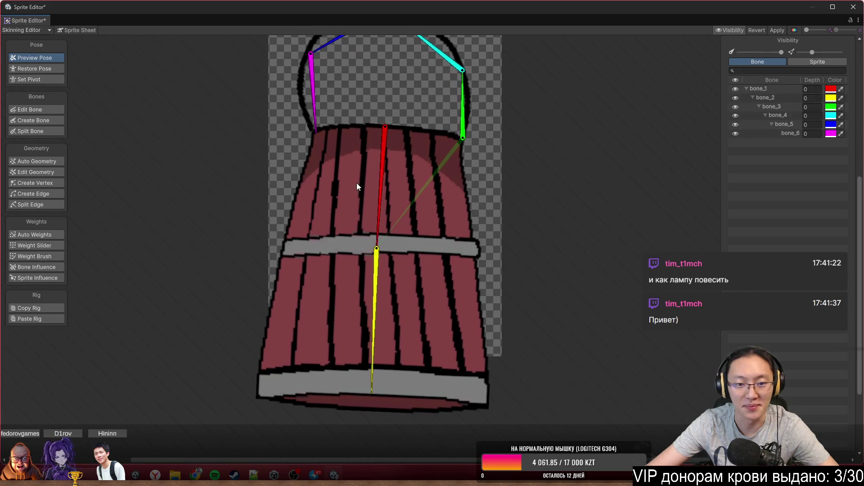
pyautogui.moveTo(400, 220)
pyautogui.mouseDown()
pyautogui.moveTo(564, 156)
pyautogui.moveTo(582, 194)
pyautogui.mouseUp()
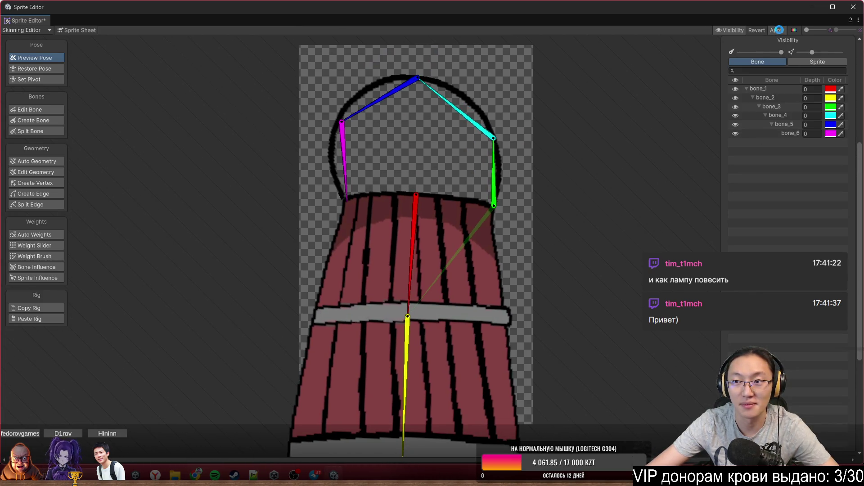
pyautogui.click(782, 31)
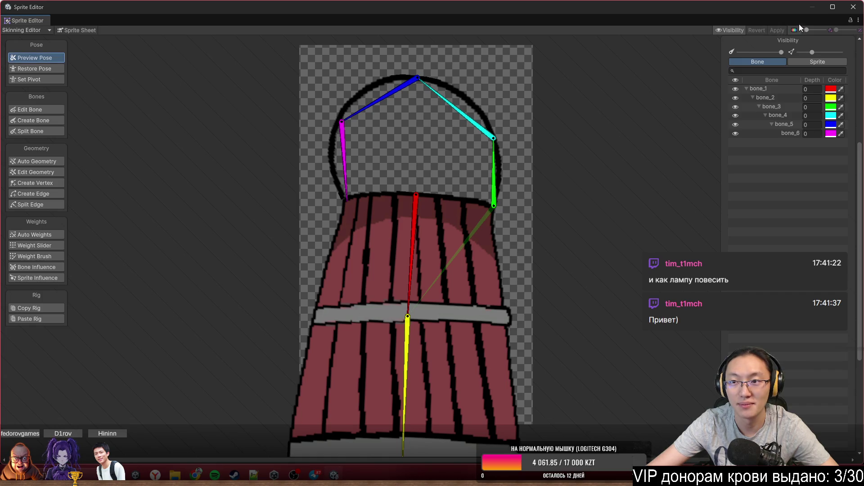
pyautogui.click(853, 7)
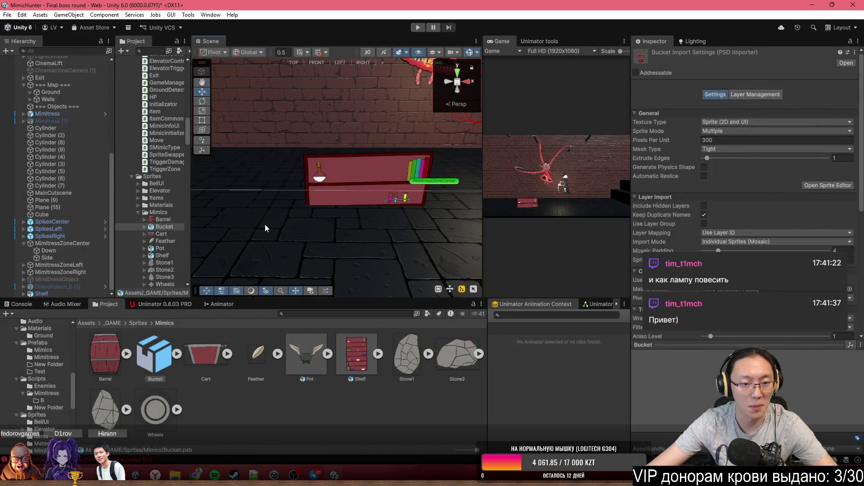
# Select the Cart sprite, change its Sprite Mode from Multiple to Single, and open it in the Sprite Editor.
pyautogui.click(192, 361)
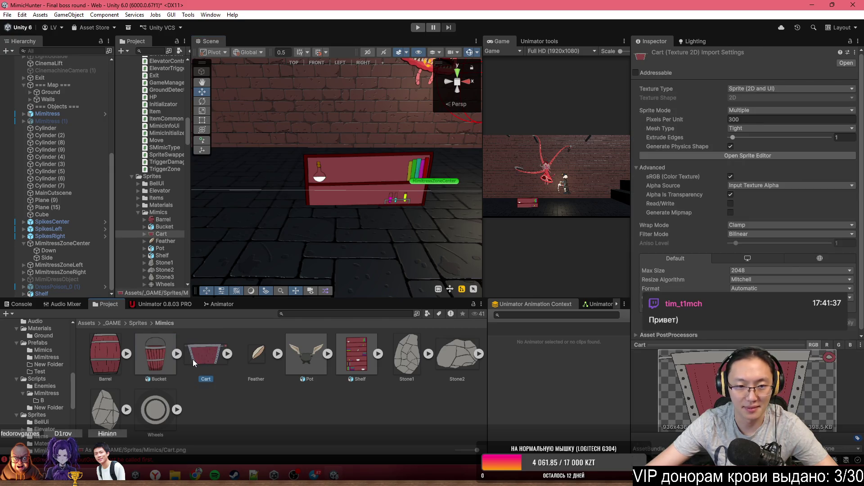
pyautogui.moveTo(306, 253); pyautogui.dragTo(257, 241)
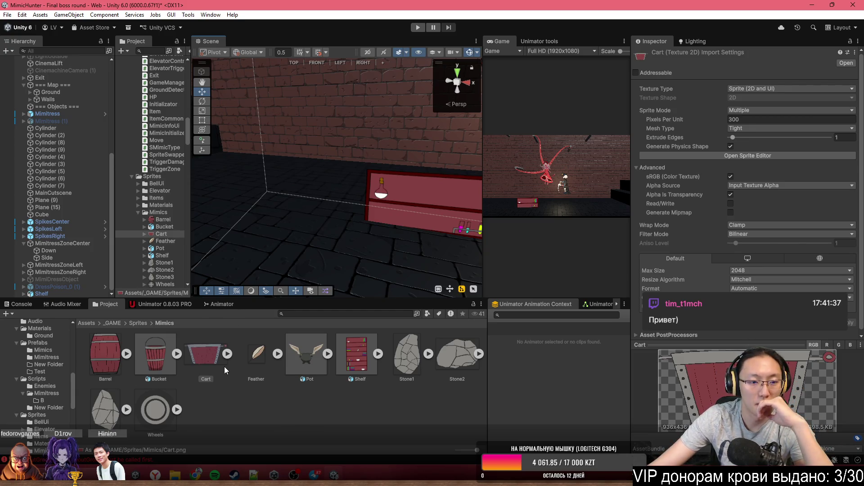
pyautogui.click(204, 363)
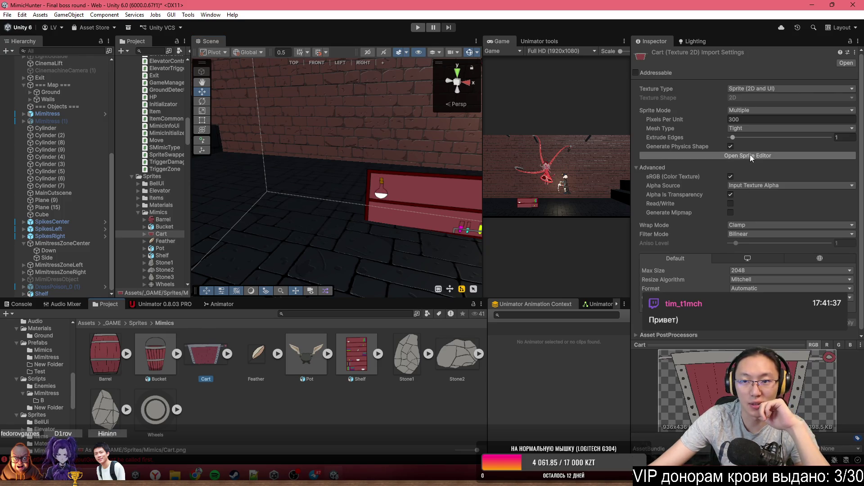
pyautogui.click(779, 110)
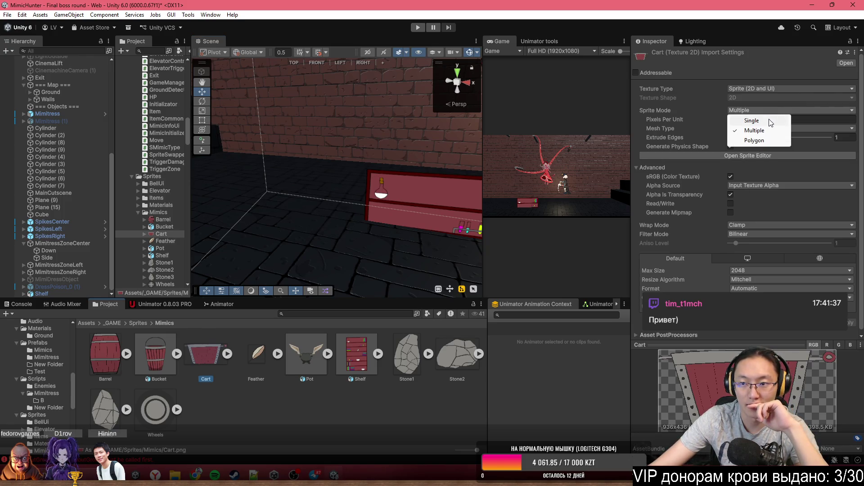
pyautogui.click(769, 121)
pyautogui.click(792, 164)
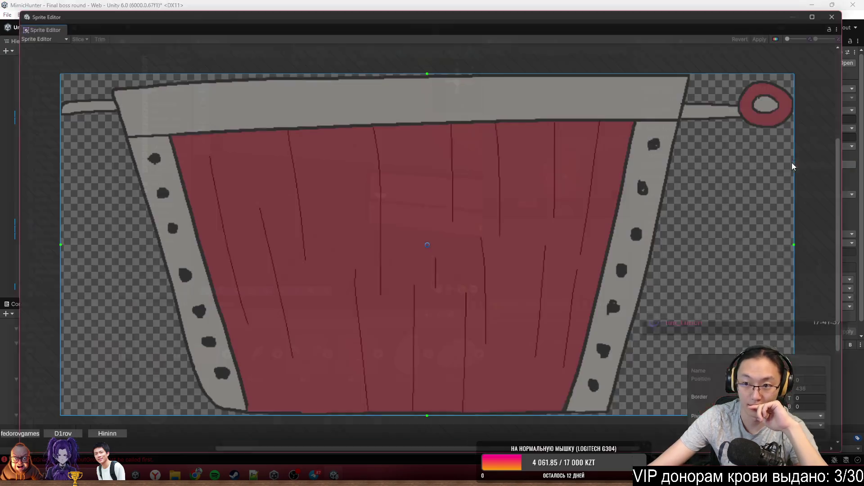
pyautogui.click(27, 31)
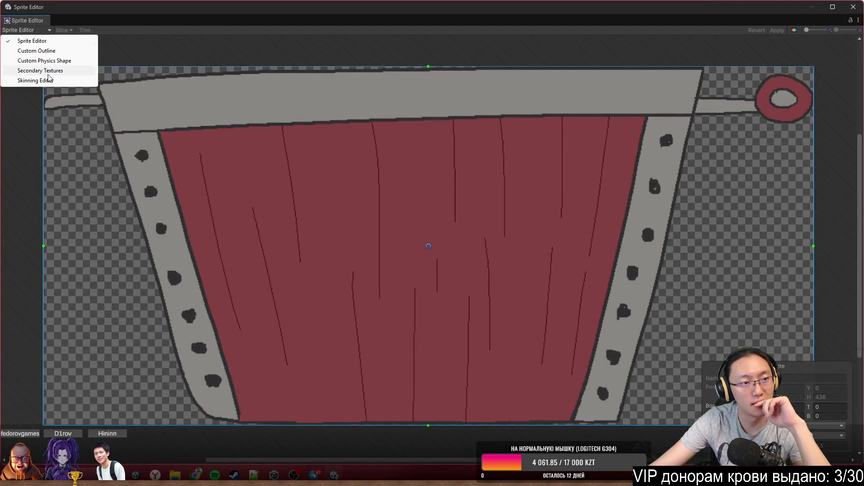
# In the Skinning Editor, create a central bone chain from the cart's bottom centre up to the top rim.
pyautogui.click(22, 79)
pyautogui.click(33, 109)
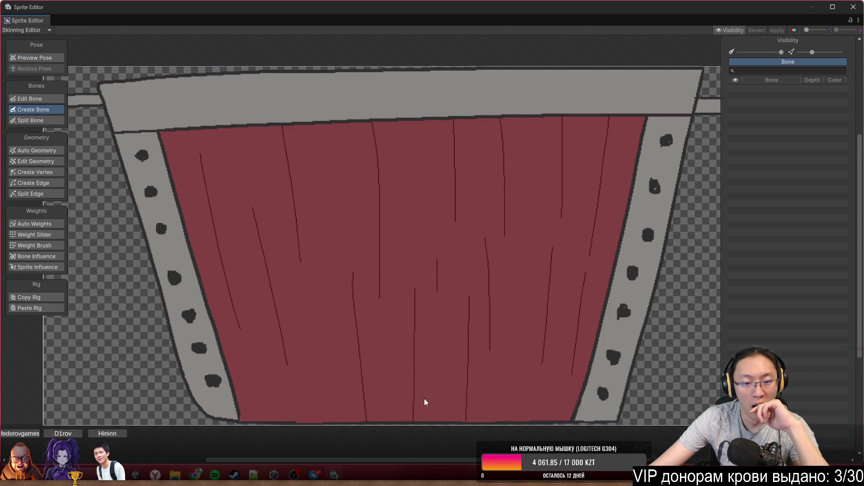
pyautogui.click(386, 315)
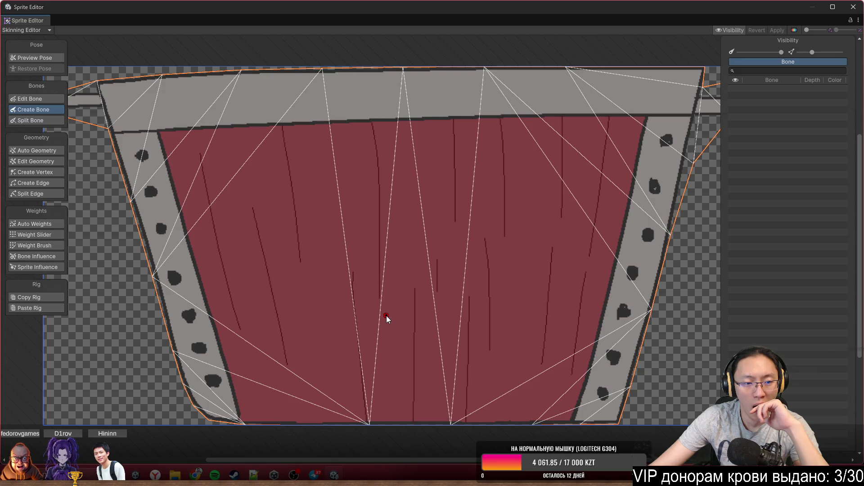
pyautogui.click(412, 424)
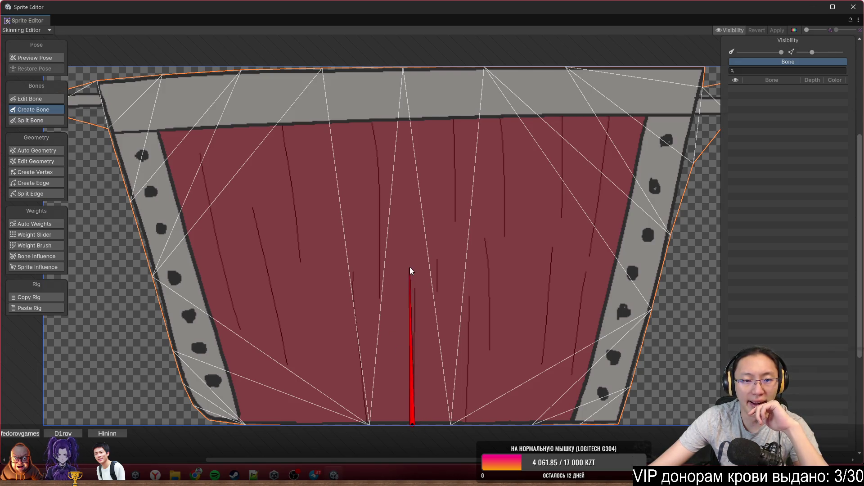
pyautogui.click(415, 231)
pyautogui.click(412, 69)
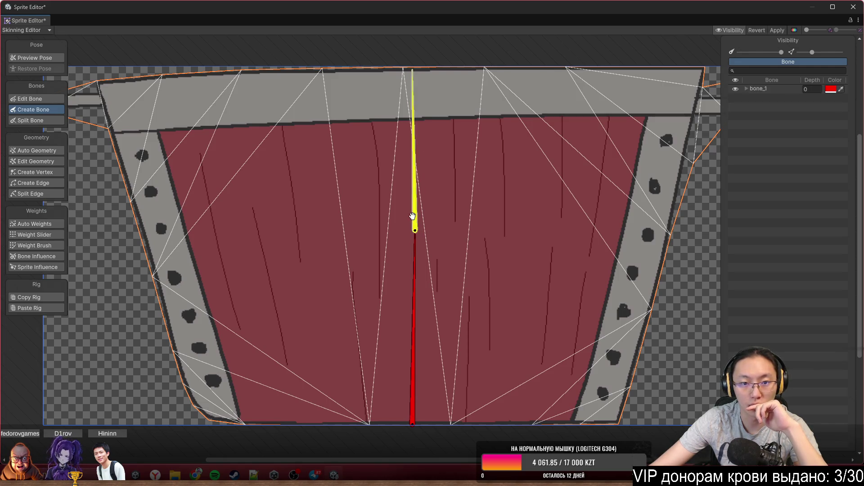
pyautogui.click(412, 216)
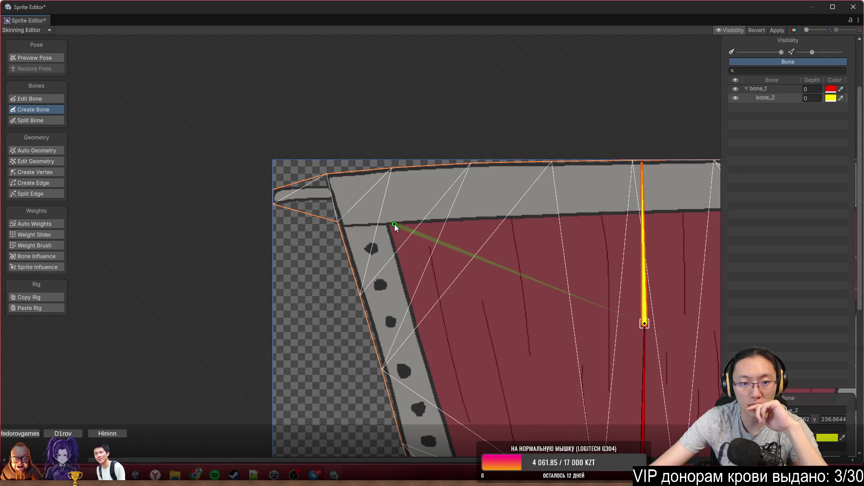
# Add branch bones toward the upper-left corner and left handle, and to the right rim and right handle.
pyautogui.click(331, 193)
pyautogui.click(644, 322)
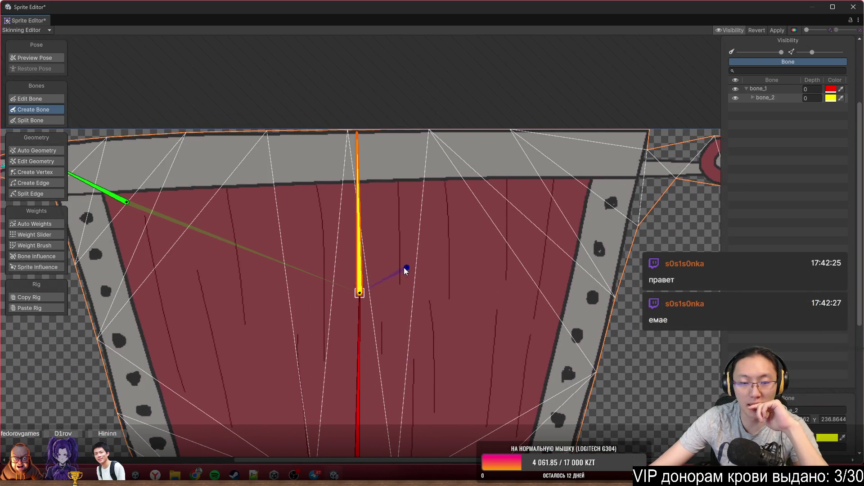
pyautogui.hscroll(5, 386, 292)
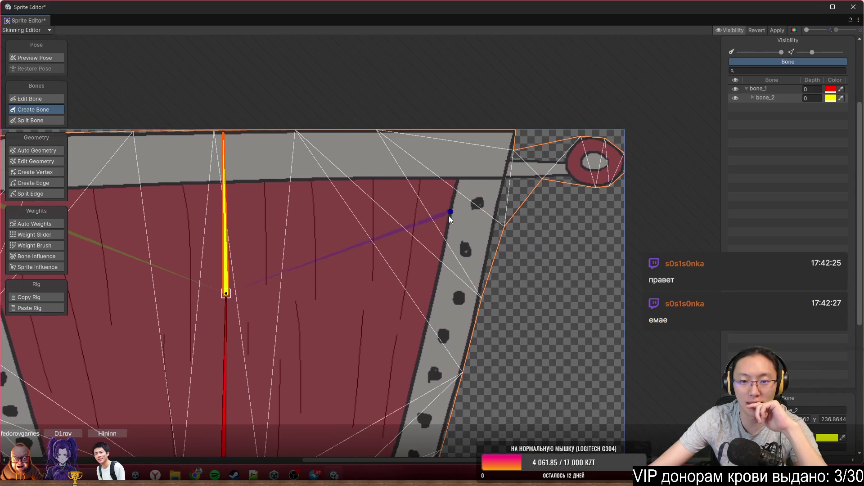
pyautogui.click(441, 197)
pyautogui.click(508, 166)
pyautogui.click(617, 164)
pyautogui.hscroll(-5, 451, 251)
pyautogui.scroll(-3, 452, 251)
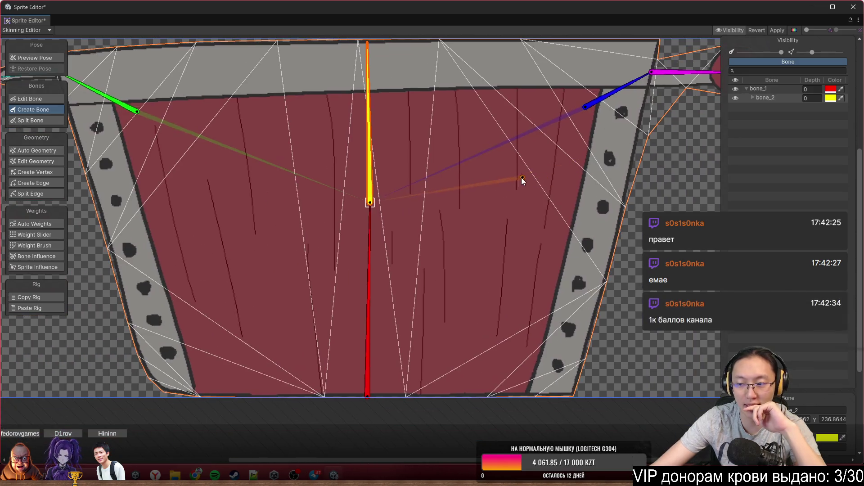
pyautogui.hscroll(-4, 522, 180)
pyautogui.scroll(-1, 522, 180)
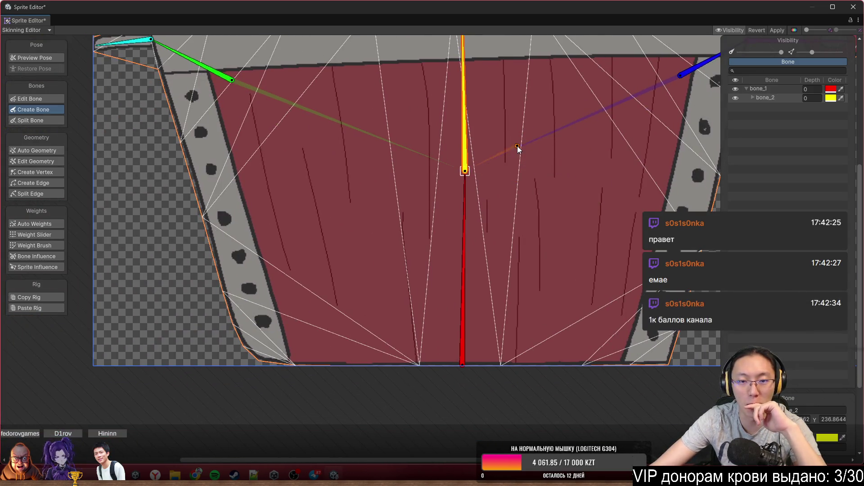
pyautogui.hscroll(-2, 482, 188)
pyautogui.scroll(-1, 482, 189)
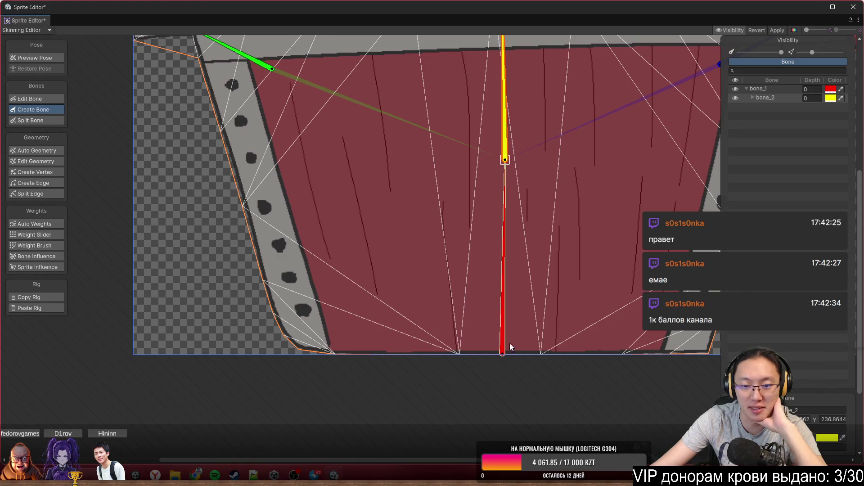
# Branch two lower-corner bones, bone_7 and bone_8, from the central red bone to the bottom-left and bottom-right.
pyautogui.click(502, 352)
pyautogui.click(342, 290)
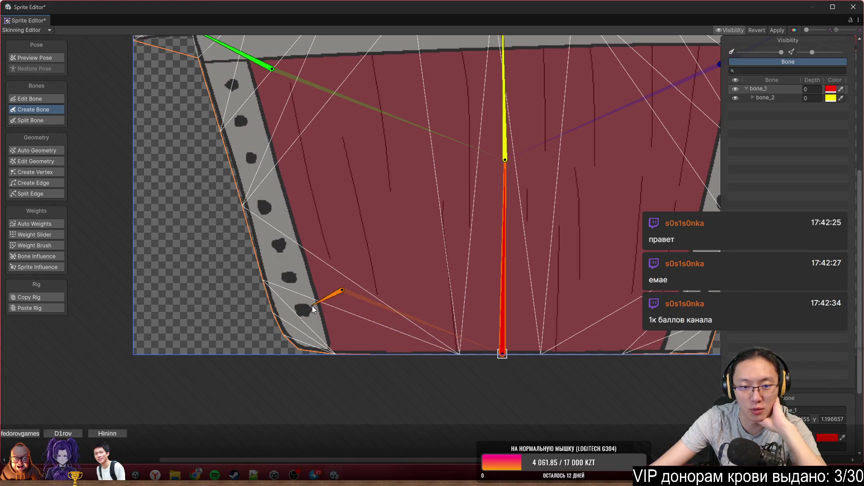
pyautogui.click(298, 349)
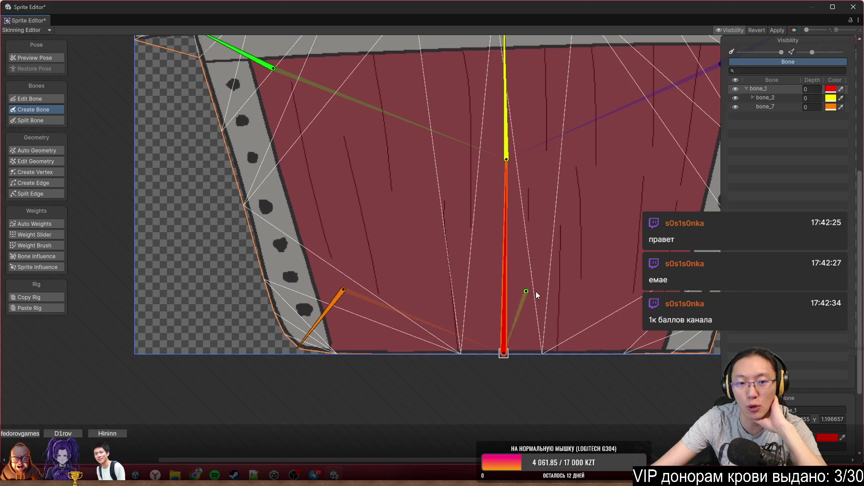
pyautogui.moveTo(524, 293); pyautogui.dragTo(376, 284)
pyautogui.click(489, 289)
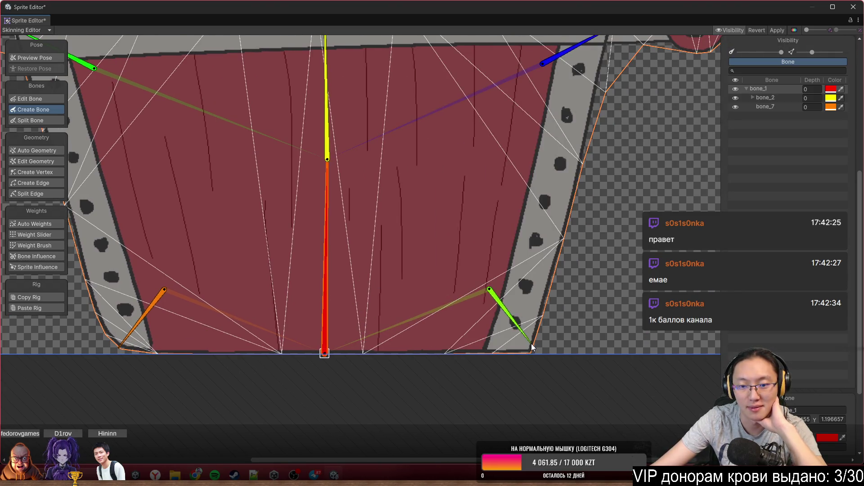
pyautogui.click(531, 351)
pyautogui.moveTo(380, 208); pyautogui.dragTo(499, 238)
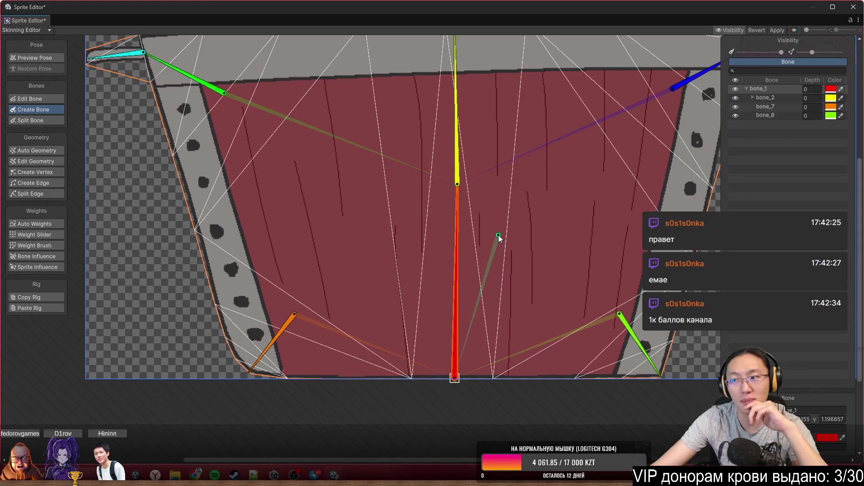
pyautogui.click(44, 245)
pyautogui.click(441, 243)
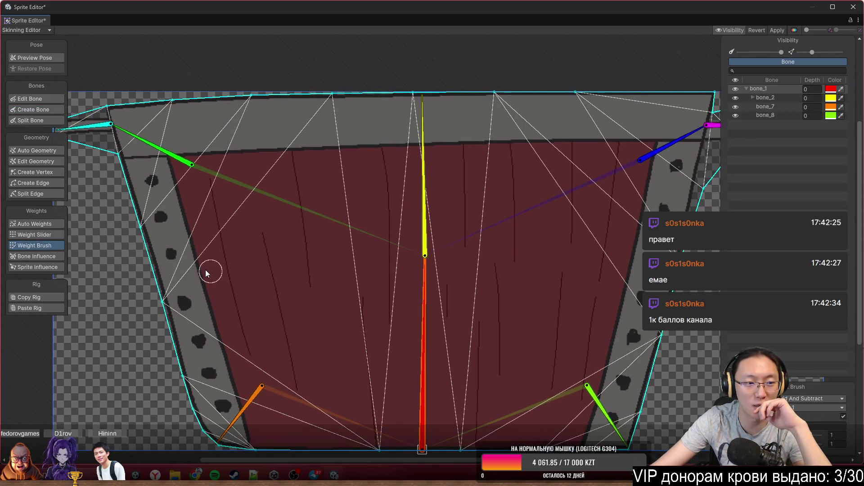
# Move the central bone joint slightly lower and add a mesh vertex at that joint.
pyautogui.click(45, 109)
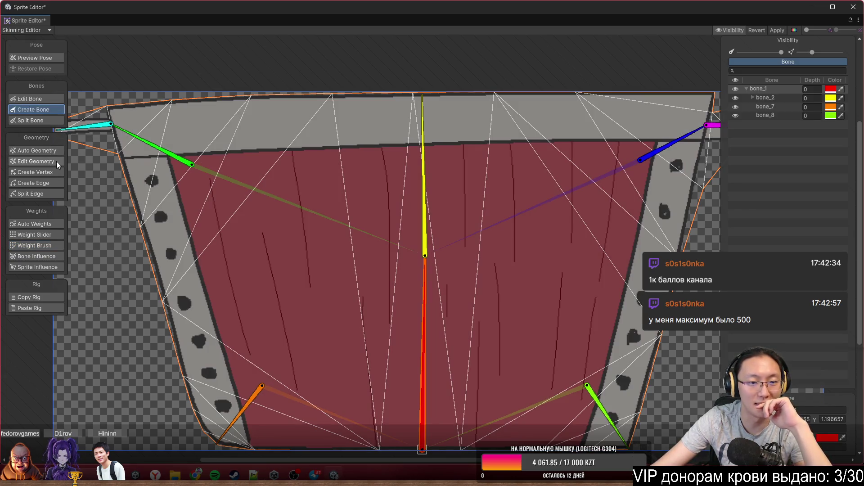
pyautogui.moveTo(422, 255); pyautogui.dragTo(420, 274)
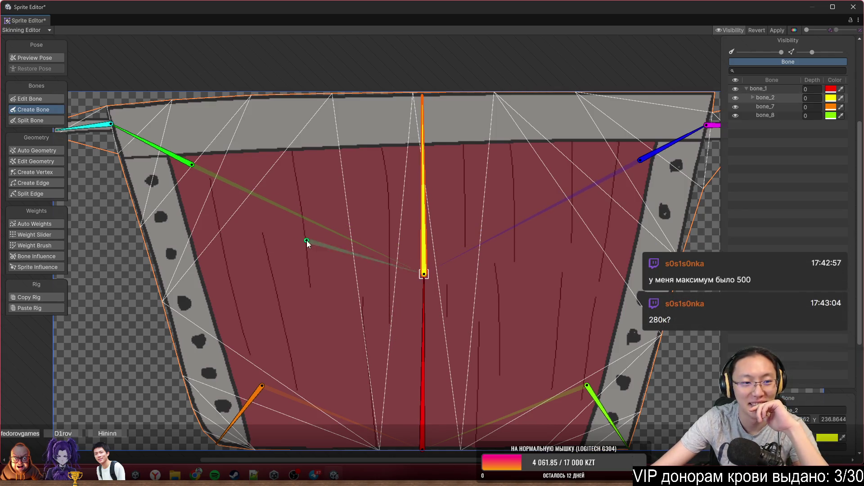
pyautogui.click(38, 173)
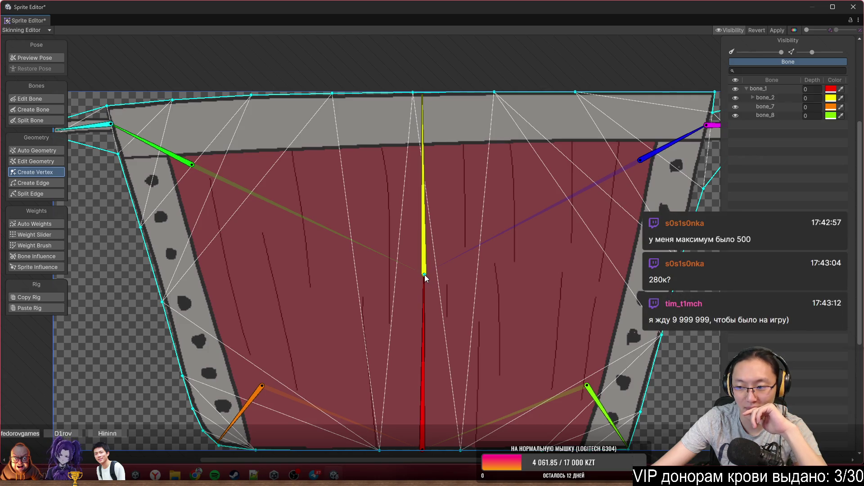
pyautogui.click(424, 275)
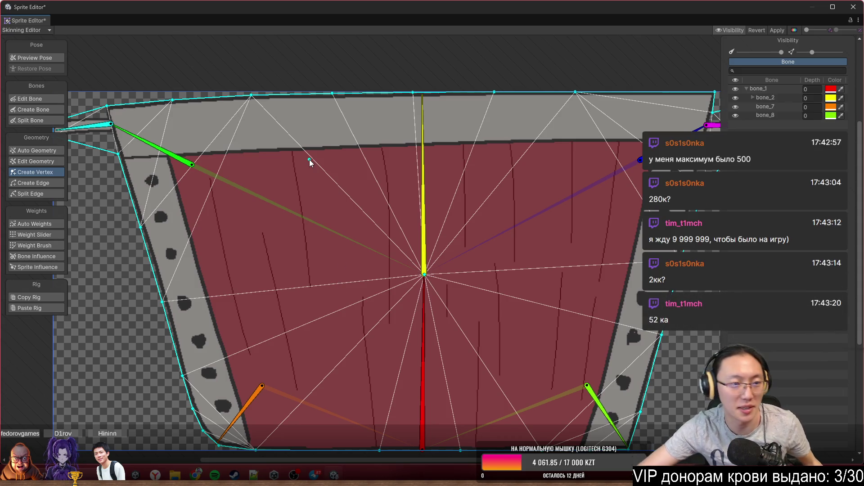
# Add a mesh vertex near the upper-left handle and move it onto the handle's corner.
pyautogui.scroll(5, 309, 159)
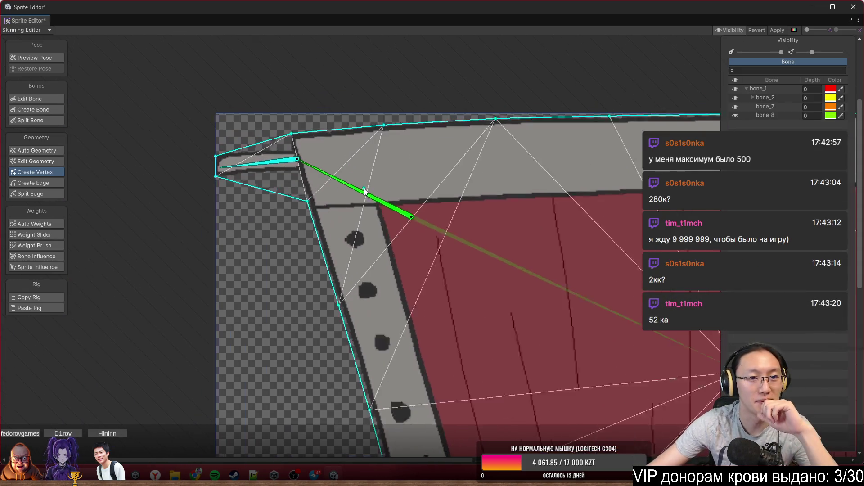
pyautogui.moveTo(277, 199); pyautogui.dragTo(295, 166)
pyautogui.moveTo(284, 112)
pyautogui.mouseDown()
pyautogui.moveTo(258, 102)
pyautogui.moveTo(282, 125)
pyautogui.mouseUp()
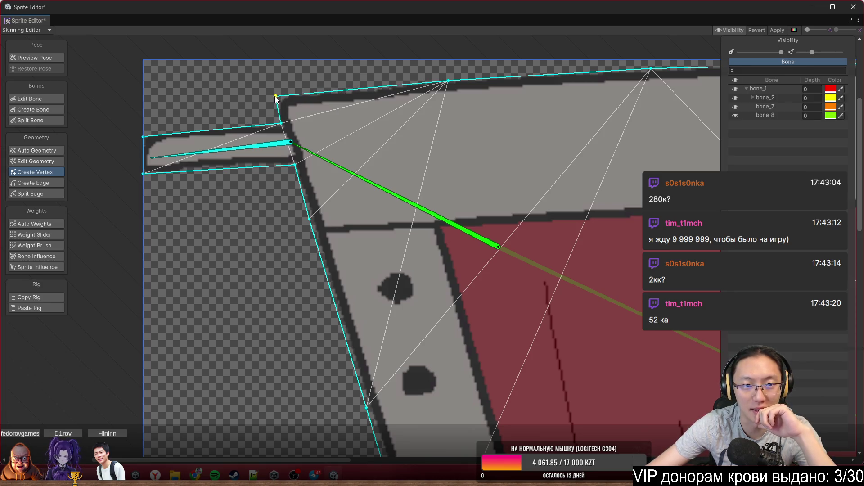
pyautogui.scroll(-3, 539, 180)
# Add a vertex on the outline beside the ring handle and pull it inward toward the handle.
pyautogui.moveTo(540, 178); pyautogui.dragTo(337, 141)
pyautogui.moveTo(594, 176); pyautogui.dragTo(388, 174)
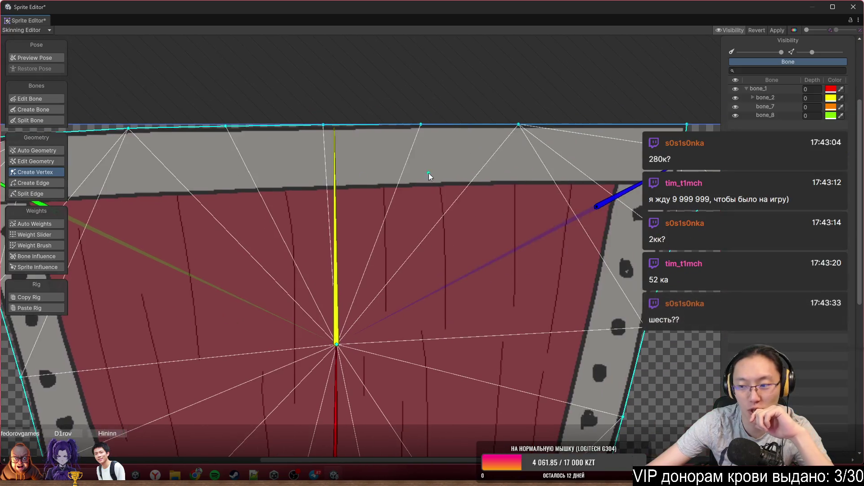
pyautogui.moveTo(580, 149); pyautogui.dragTo(387, 144)
pyautogui.scroll(1, 566, 137)
pyautogui.scroll(2, 567, 137)
pyautogui.click(459, 246)
pyautogui.moveTo(460, 246); pyautogui.dragTo(402, 210)
# Nudge the outline vertices near the left handle and under the handle to hug the sprite edge.
pyautogui.moveTo(395, 348)
pyautogui.mouseDown()
pyautogui.moveTo(431, 257)
pyautogui.moveTo(407, 245)
pyautogui.mouseUp()
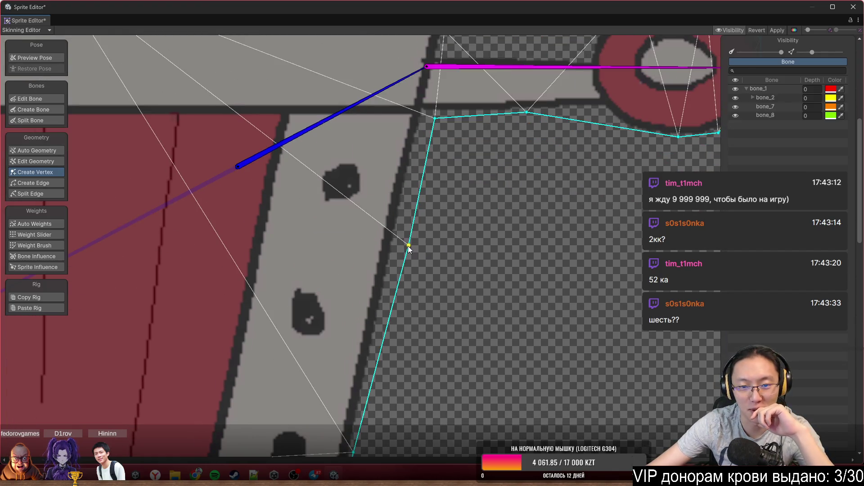
pyautogui.moveTo(503, 204); pyautogui.dragTo(346, 280)
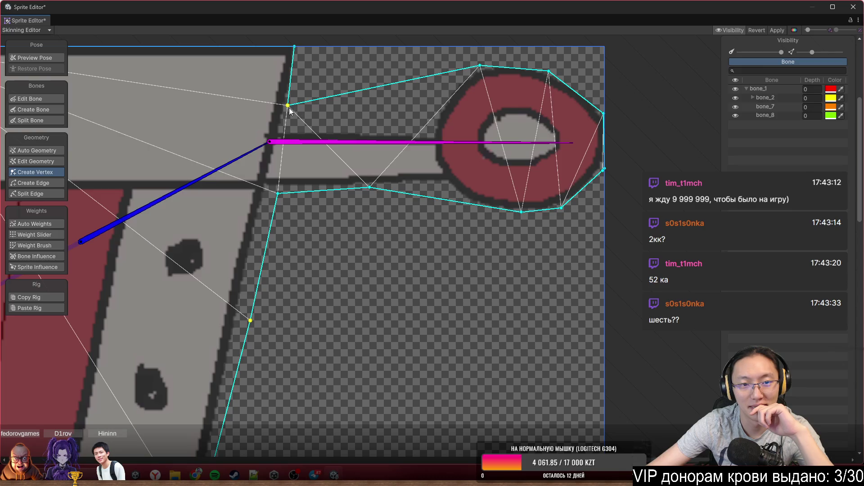
pyautogui.moveTo(288, 106)
pyautogui.mouseDown()
pyautogui.moveTo(277, 137)
pyautogui.moveTo(283, 132)
pyautogui.mouseUp()
pyautogui.scroll(5, 300, 157)
pyautogui.moveTo(299, 164); pyautogui.dragTo(469, 187)
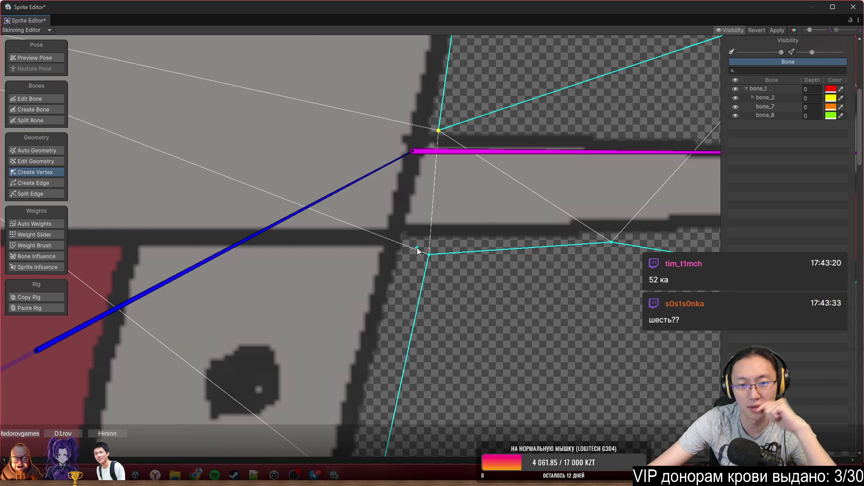
pyautogui.moveTo(428, 254); pyautogui.dragTo(413, 253)
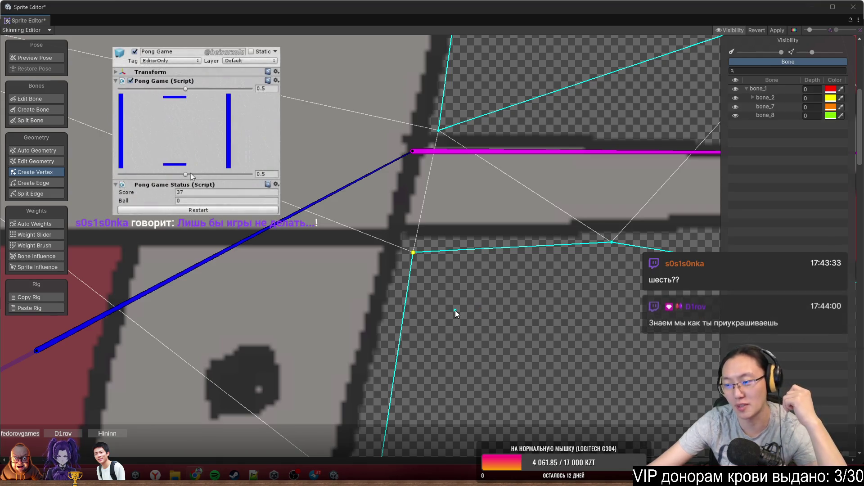
pyautogui.scroll(-3, 455, 309)
pyautogui.scroll(3, 514, 296)
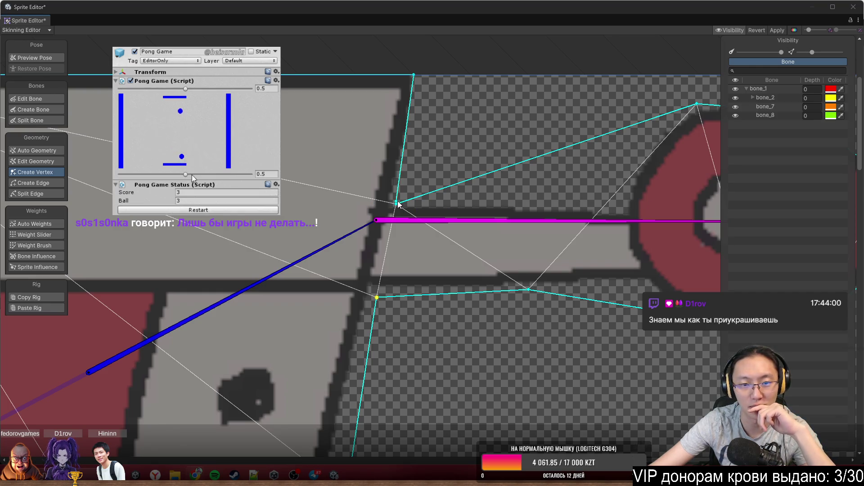
pyautogui.hscroll(3, 493, 204)
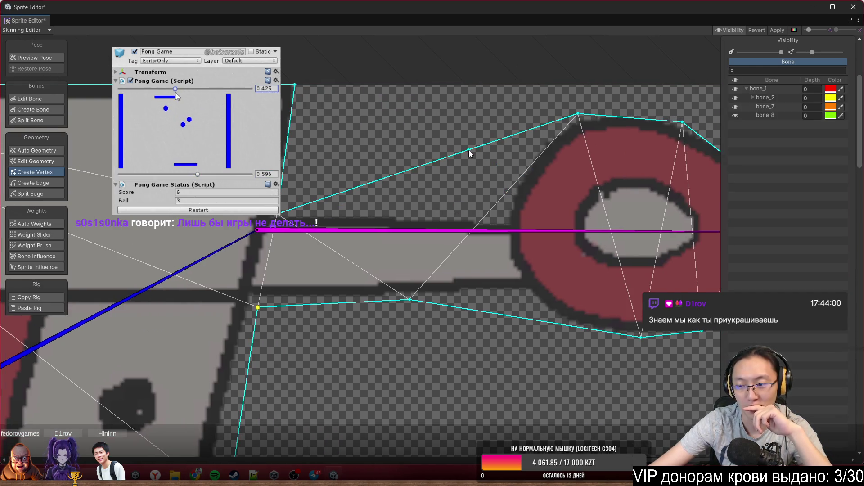
# Insert an outline vertex on the ring handle and adjust the surrounding ring vertices to fit it.
pyautogui.moveTo(468, 150)
pyautogui.mouseDown()
pyautogui.moveTo(496, 196)
pyautogui.moveTo(496, 217)
pyautogui.mouseUp()
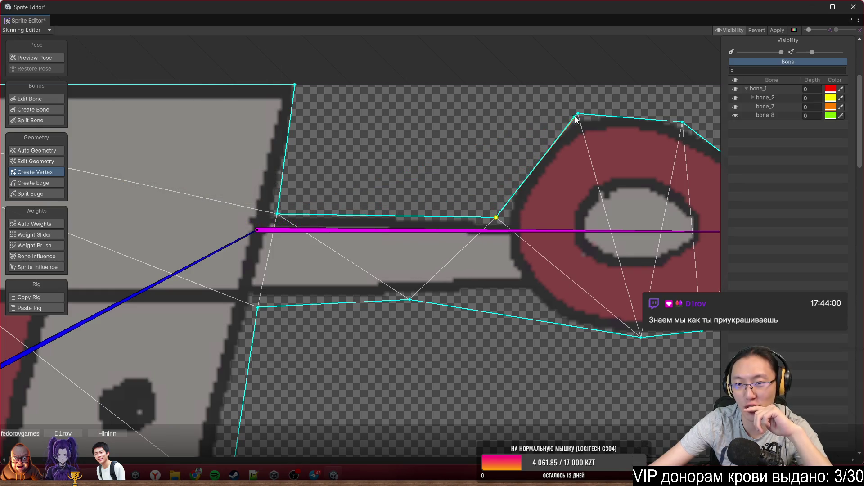
pyautogui.moveTo(578, 114)
pyautogui.mouseDown()
pyautogui.moveTo(511, 122)
pyautogui.moveTo(524, 115)
pyautogui.mouseUp()
pyautogui.hscroll(4, 612, 119)
pyautogui.scroll(-1, 545, 216)
pyautogui.moveTo(480, 292)
pyautogui.mouseDown()
pyautogui.moveTo(385, 289)
pyautogui.moveTo(392, 288)
pyautogui.mouseUp()
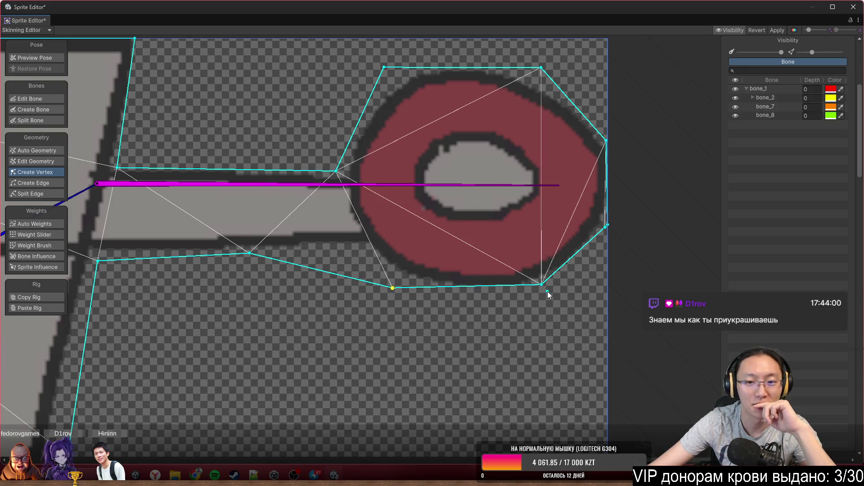
pyautogui.moveTo(541, 284); pyautogui.dragTo(539, 294)
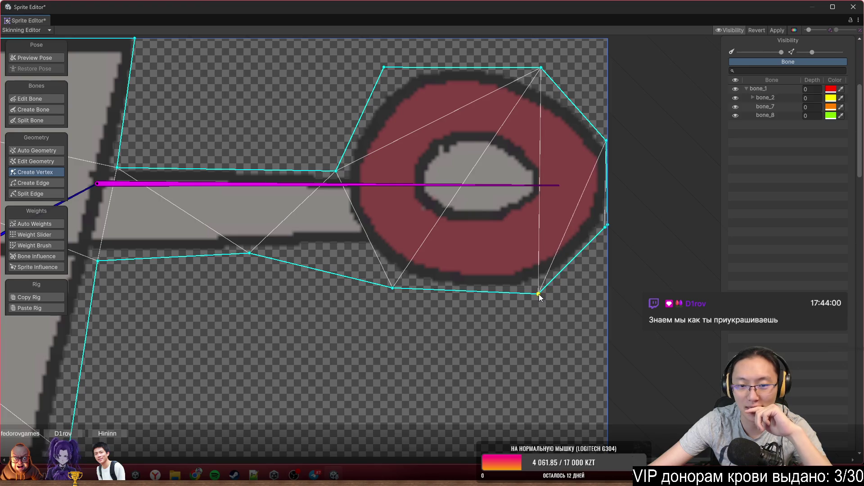
pyautogui.scroll(-3, 365, 248)
pyautogui.scroll(8, 579, 263)
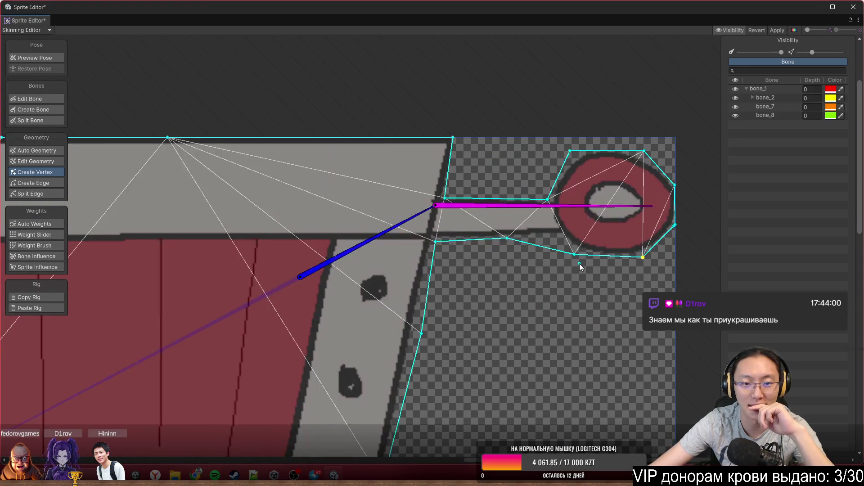
pyautogui.moveTo(499, 200); pyautogui.dragTo(489, 199)
pyautogui.scroll(-5, 513, 261)
pyautogui.scroll(-2, 520, 278)
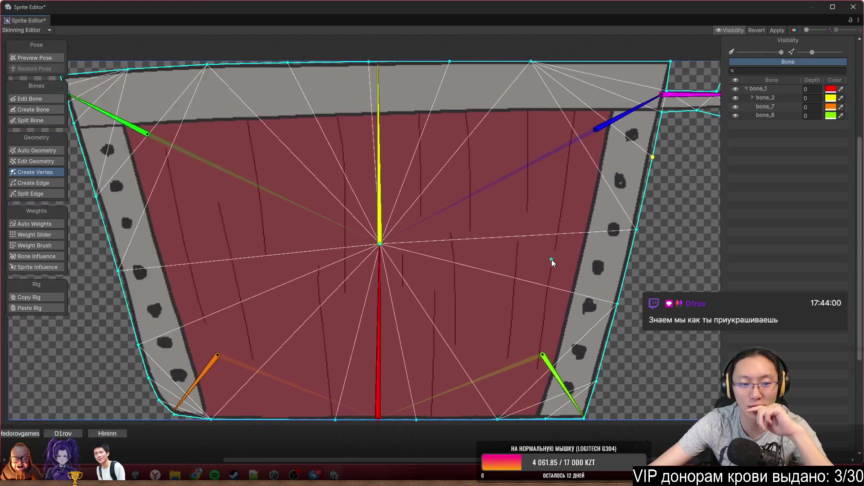
pyautogui.scroll(2, 363, 373)
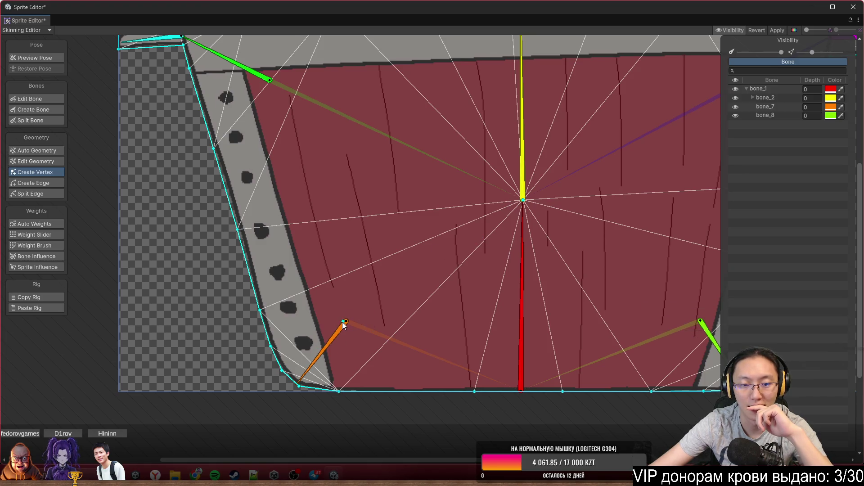
# Remove a stray lower-left vertex and add two vertices along the top rim outline.
pyautogui.click(389, 290)
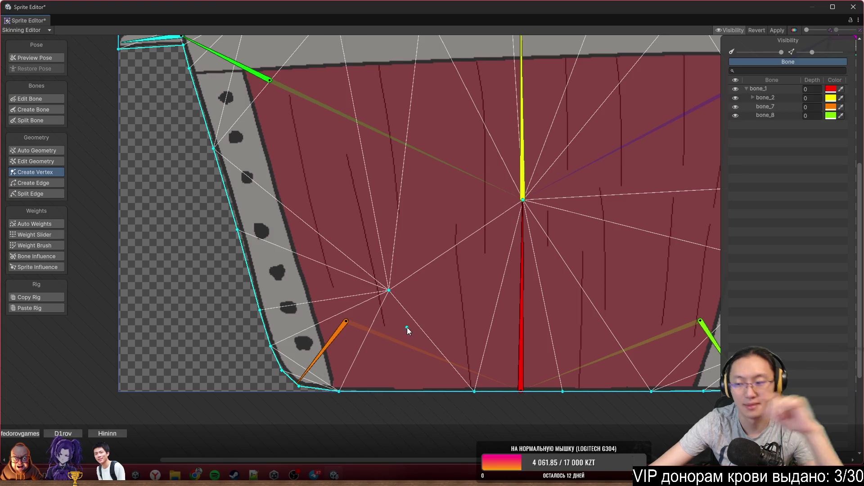
pyautogui.hotkey('ctrl', 'z')
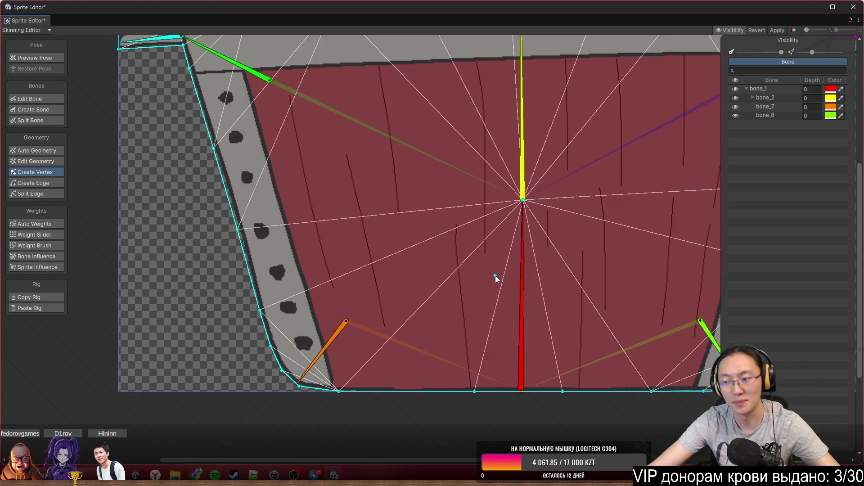
pyautogui.moveTo(458, 222); pyautogui.dragTo(427, 262)
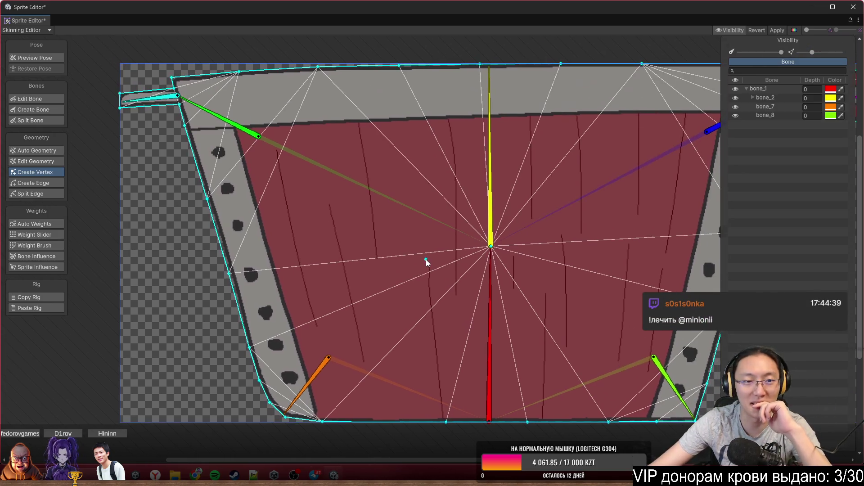
pyautogui.moveTo(342, 126); pyautogui.dragTo(214, 176)
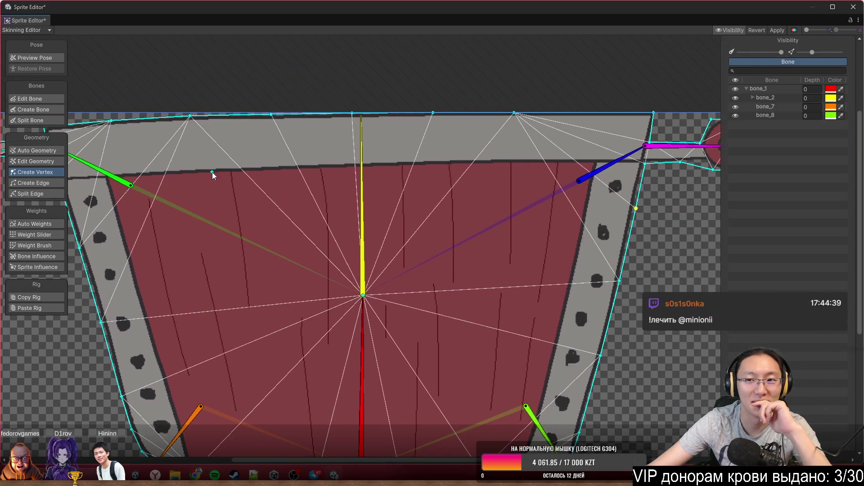
pyautogui.click(594, 113)
pyautogui.moveTo(594, 112); pyautogui.dragTo(615, 113)
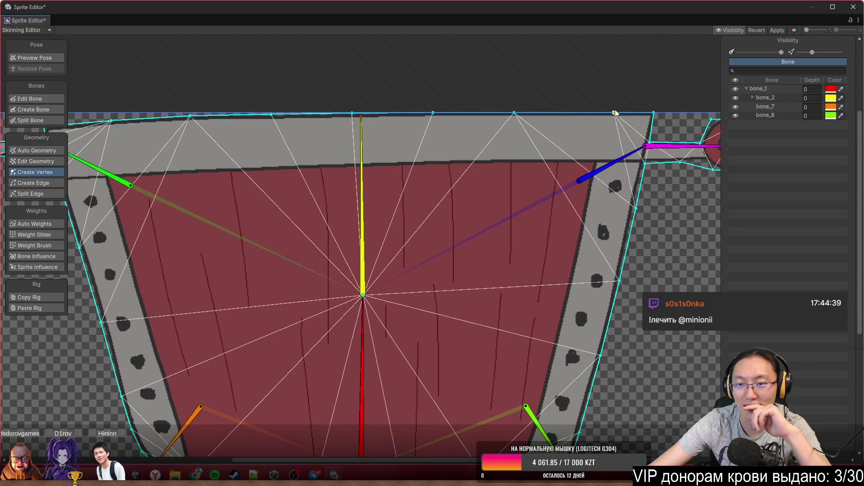
pyautogui.click(569, 113)
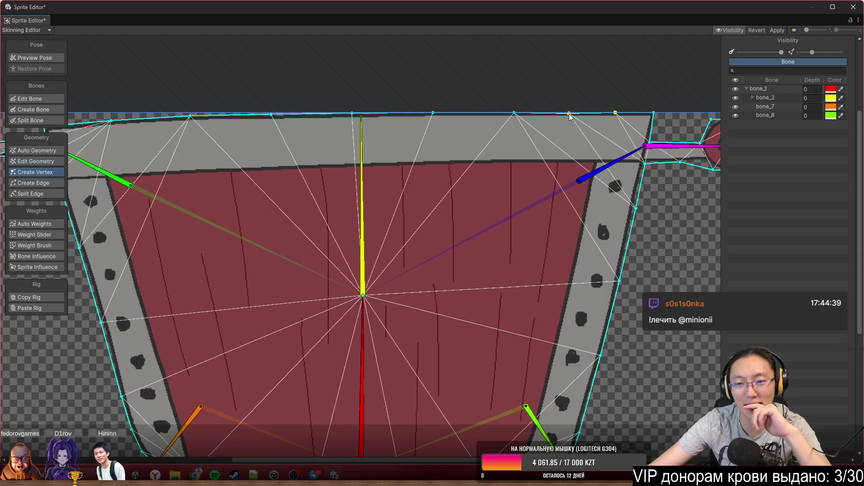
pyautogui.scroll(-3, 569, 113)
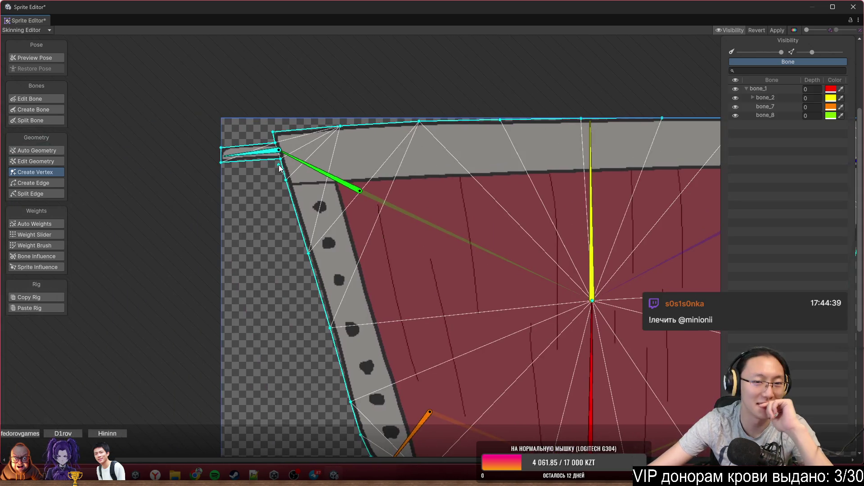
pyautogui.scroll(4, 284, 180)
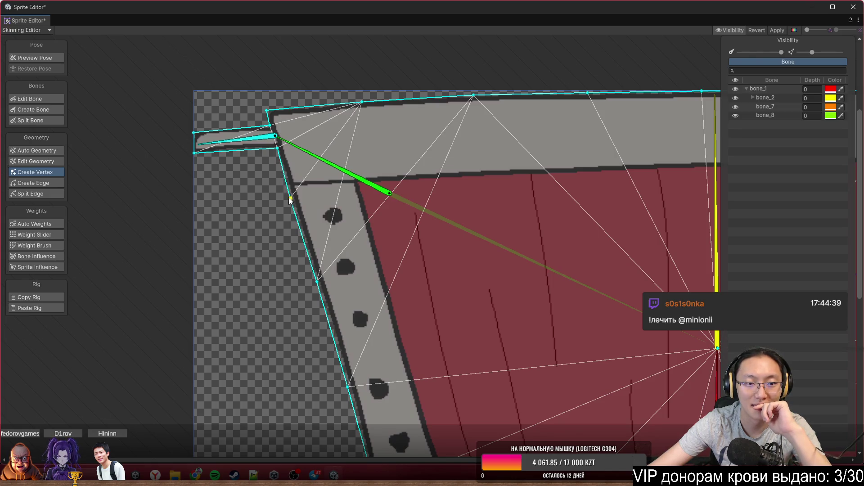
# Add outline vertices on the upper-left, bottom and left edges of the mesh.
pyautogui.click(418, 98)
pyautogui.scroll(-3, 451, 309)
pyautogui.scroll(3, 378, 361)
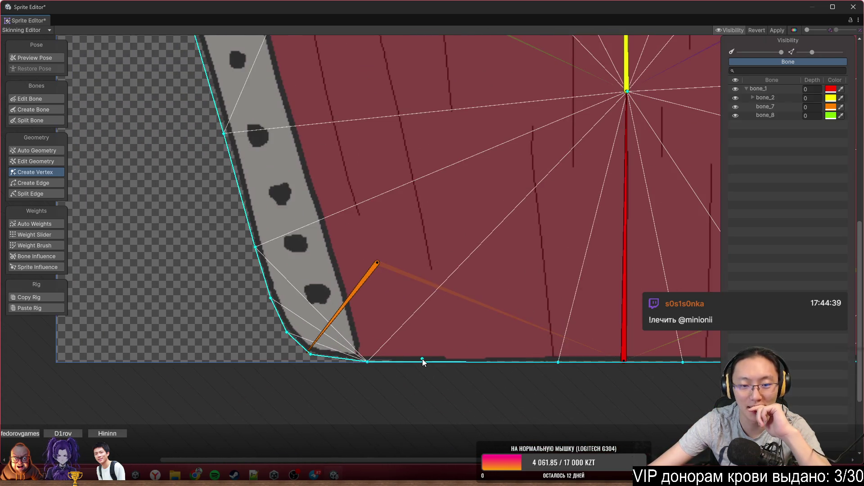
pyautogui.moveTo(434, 360); pyautogui.dragTo(441, 365)
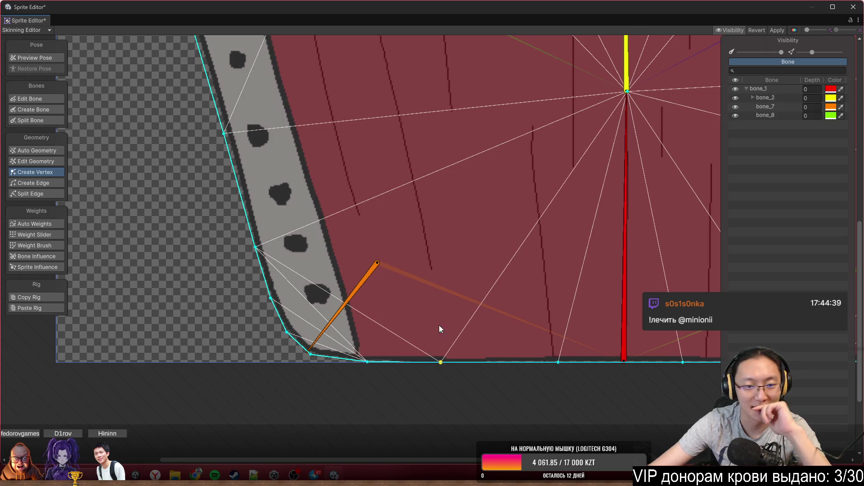
pyautogui.click(237, 179)
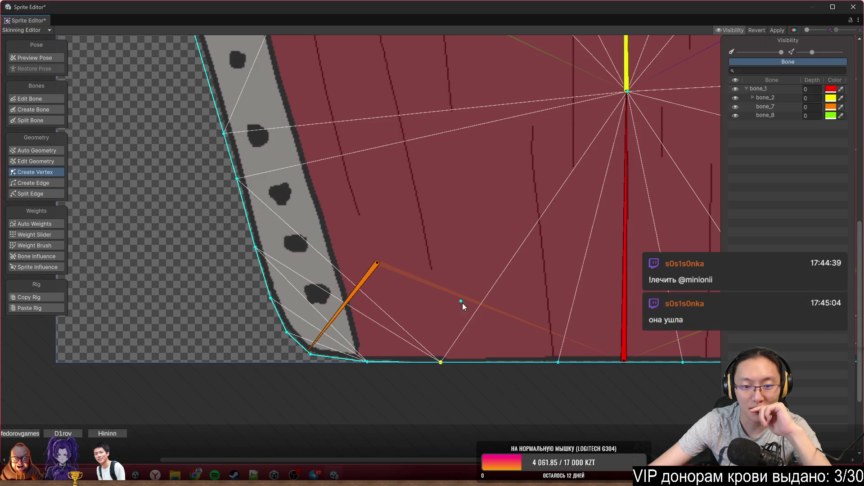
pyautogui.scroll(-3, 504, 331)
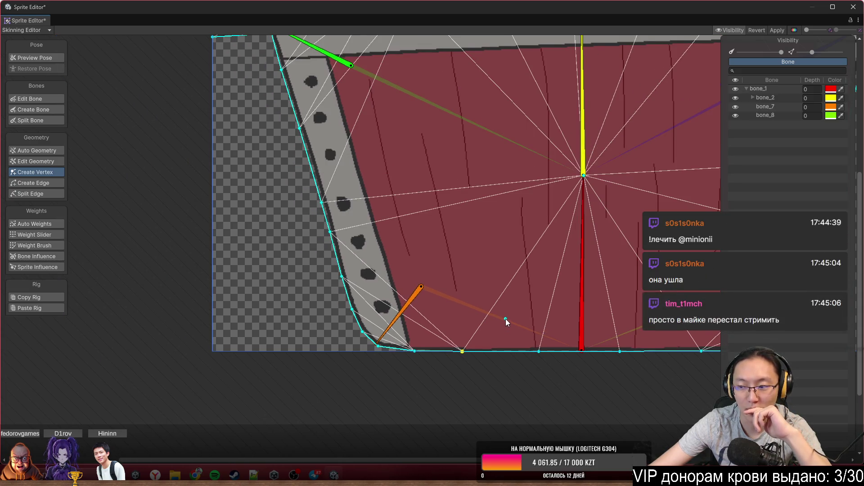
# Add two more vertices along the bottom outline toward the bottom-right corner.
pyautogui.moveTo(506, 319); pyautogui.dragTo(461, 317)
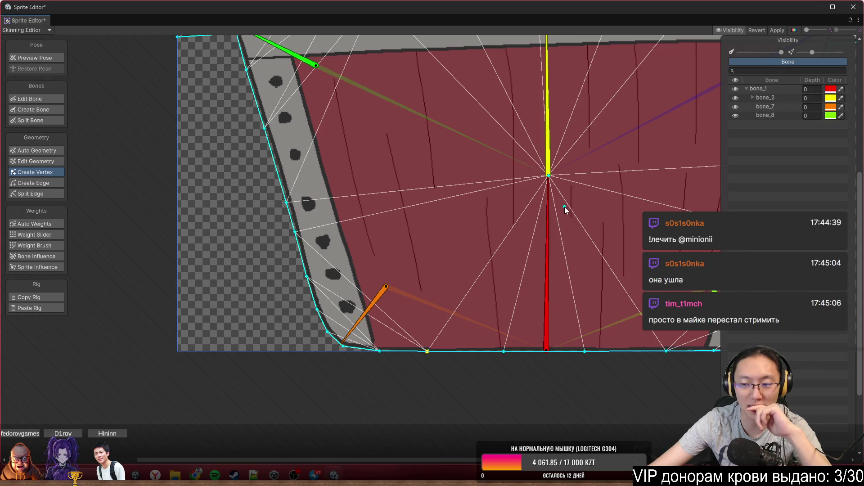
pyautogui.moveTo(537, 169); pyautogui.dragTo(459, 170)
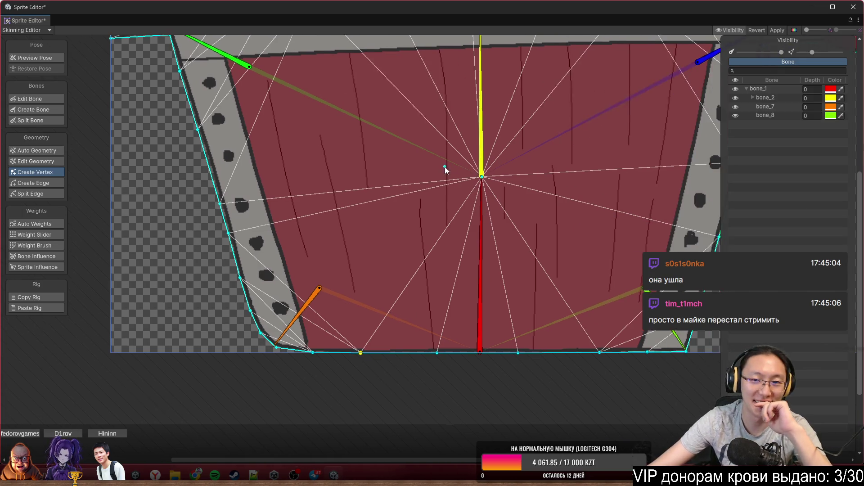
pyautogui.moveTo(589, 180); pyautogui.dragTo(506, 205)
pyautogui.scroll(2, 505, 201)
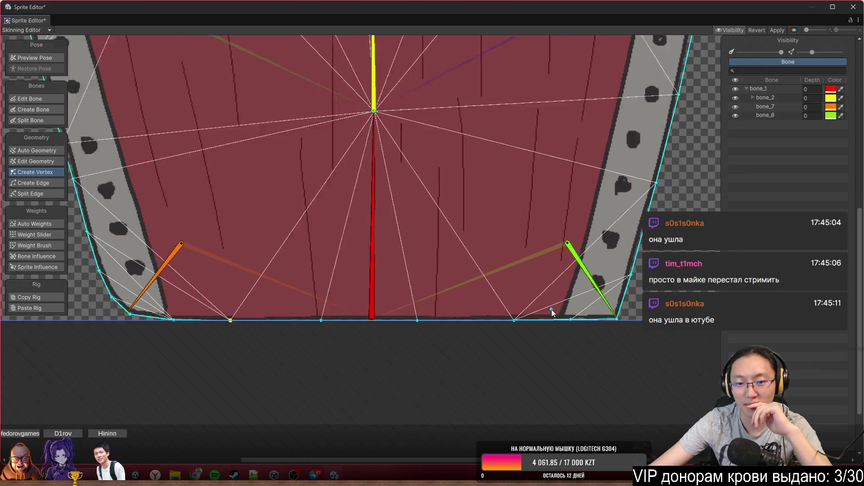
pyautogui.moveTo(465, 320); pyautogui.dragTo(458, 324)
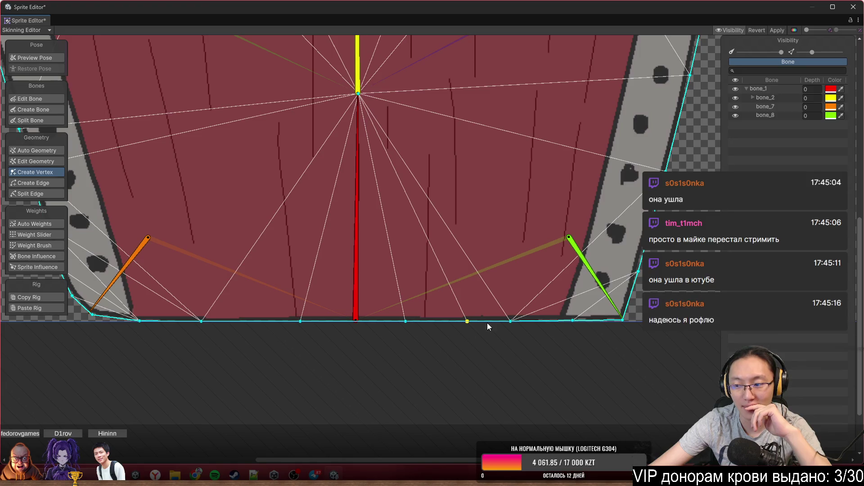
pyautogui.scroll(-2, 476, 328)
pyautogui.scroll(2, 478, 244)
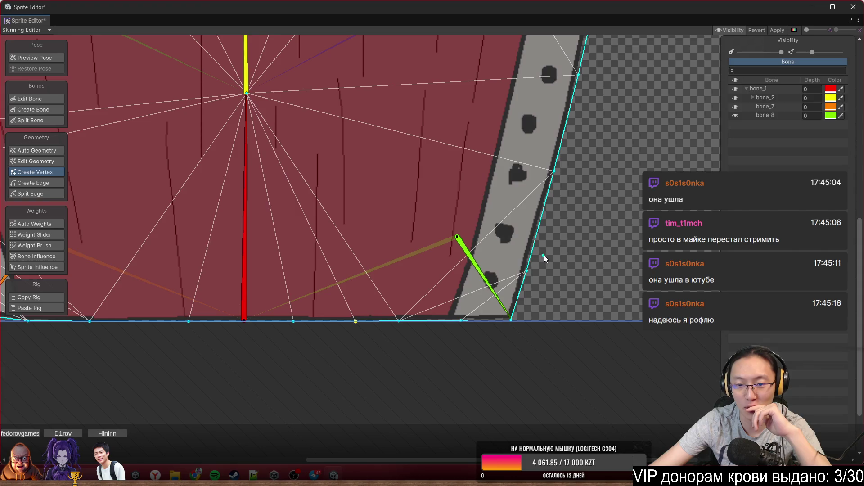
pyautogui.click(536, 239)
pyautogui.scroll(-2, 536, 207)
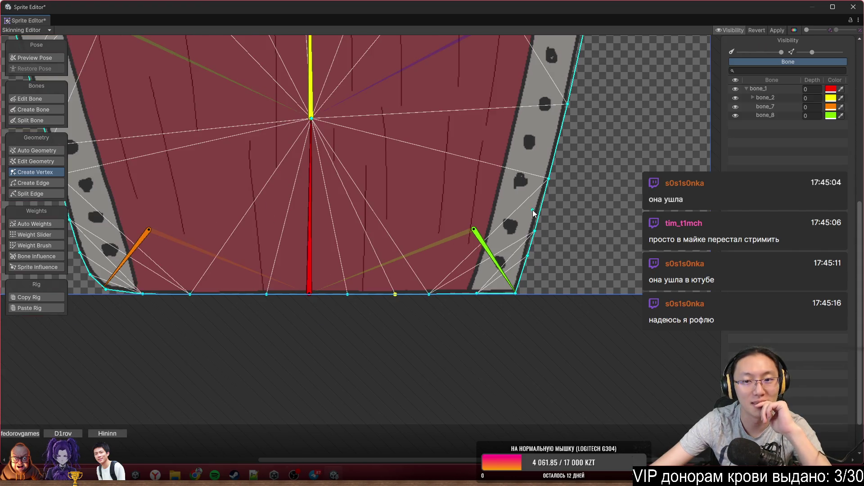
pyautogui.scroll(3, 571, 198)
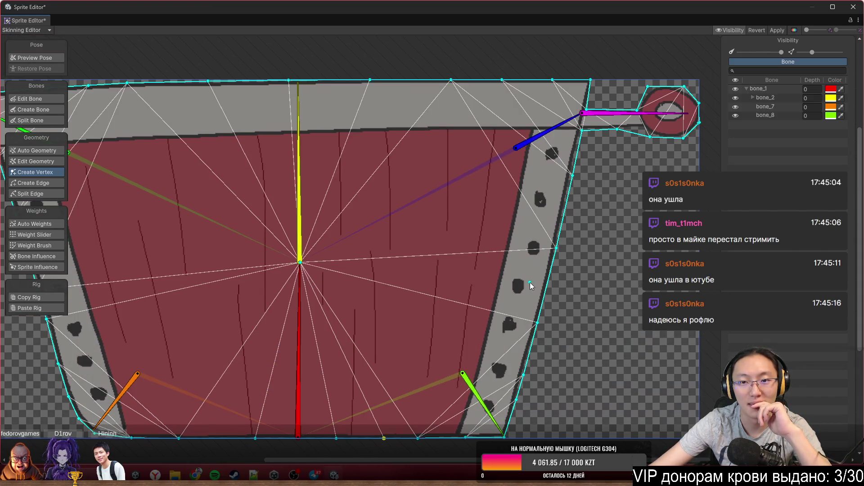
pyautogui.hscroll(-4, 558, 156)
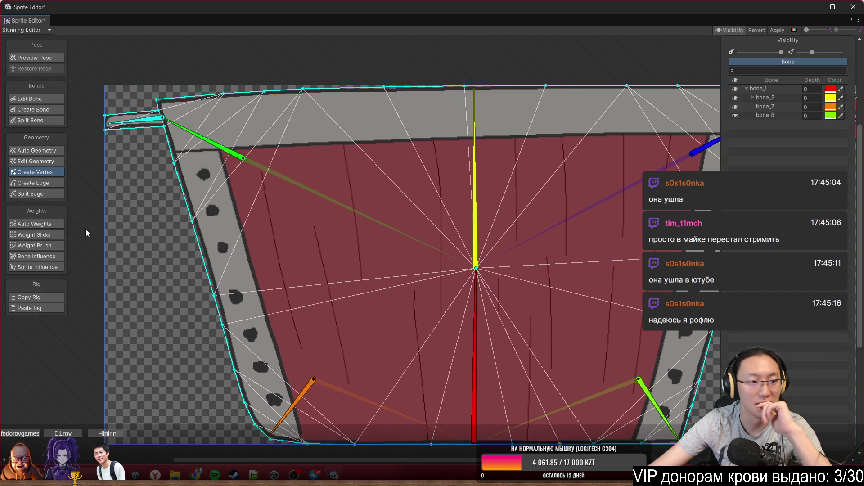
pyautogui.click(56, 247)
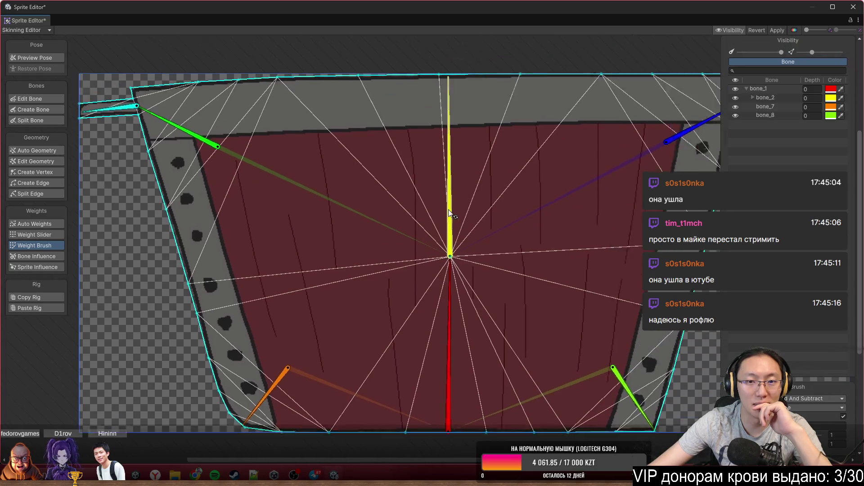
# Paint bone_2 weights across the top centre and the green bone's weights down the left edge.
pyautogui.click(450, 213)
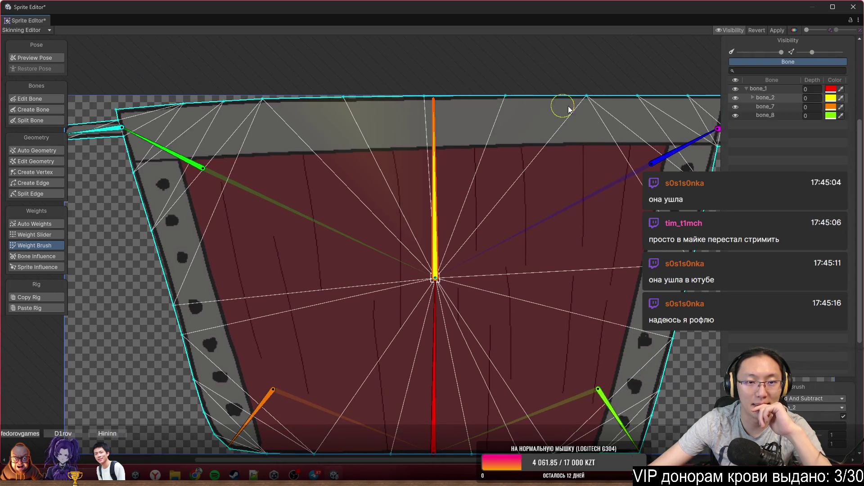
pyautogui.click(432, 105)
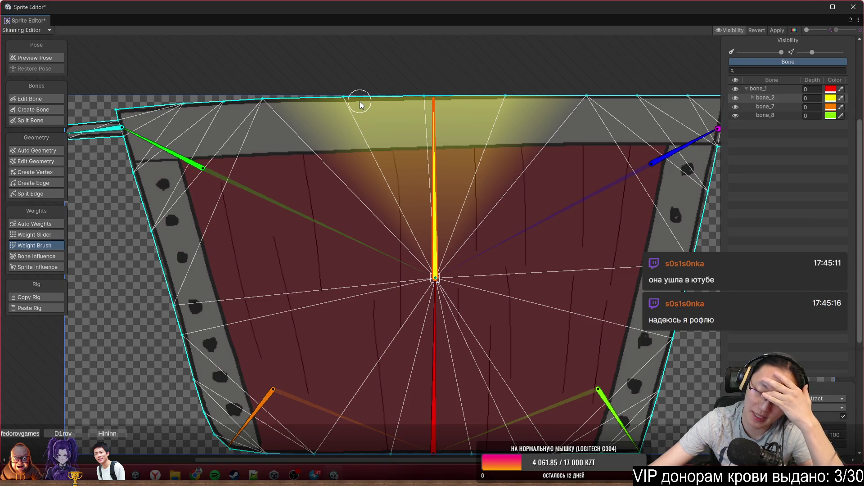
pyautogui.hscroll(-3, 195, 155)
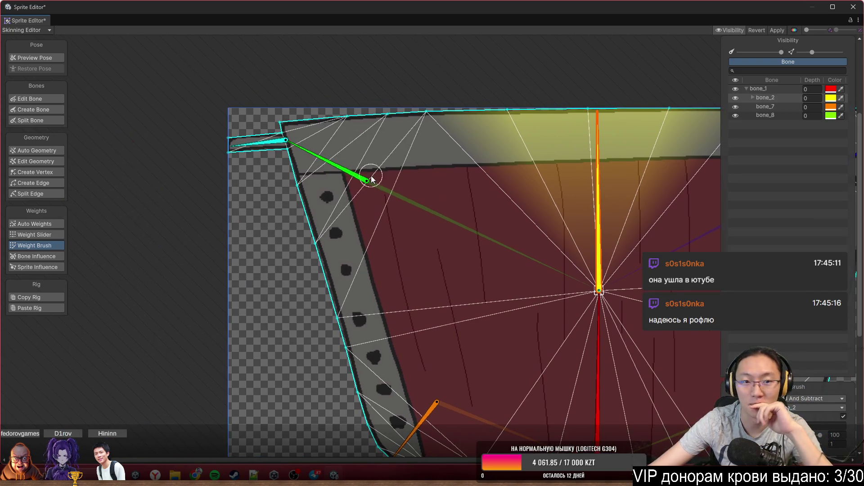
pyautogui.scroll(2, 334, 199)
pyautogui.click(340, 192)
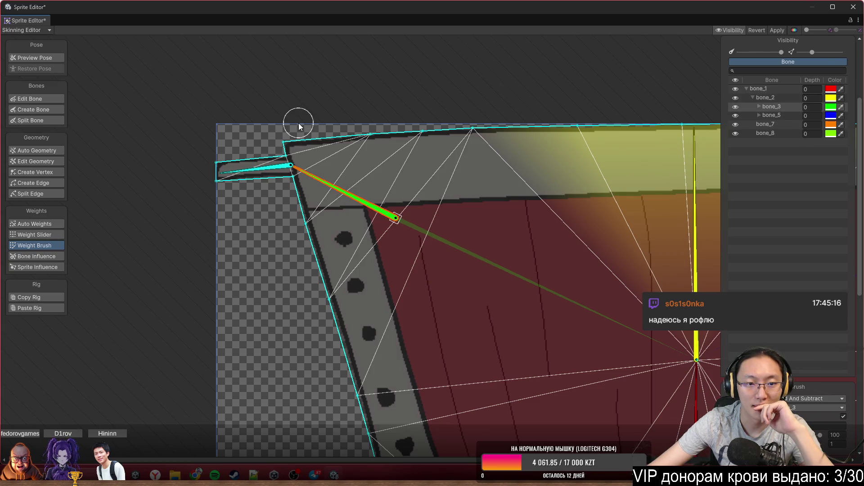
pyautogui.moveTo(296, 135)
pyautogui.mouseDown()
pyautogui.moveTo(311, 248)
pyautogui.moveTo(358, 414)
pyautogui.moveTo(459, 129)
pyautogui.moveTo(315, 131)
pyautogui.mouseUp()
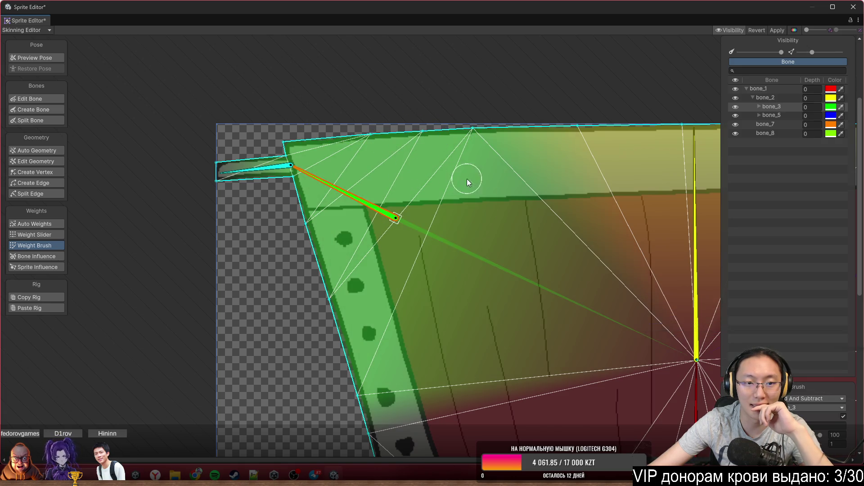
pyautogui.hscroll(5, 491, 188)
pyautogui.hscroll(5, 490, 188)
# Paint bone_5 weights down the bucket's right strip.
pyautogui.click(608, 205)
pyautogui.scroll(2, 609, 206)
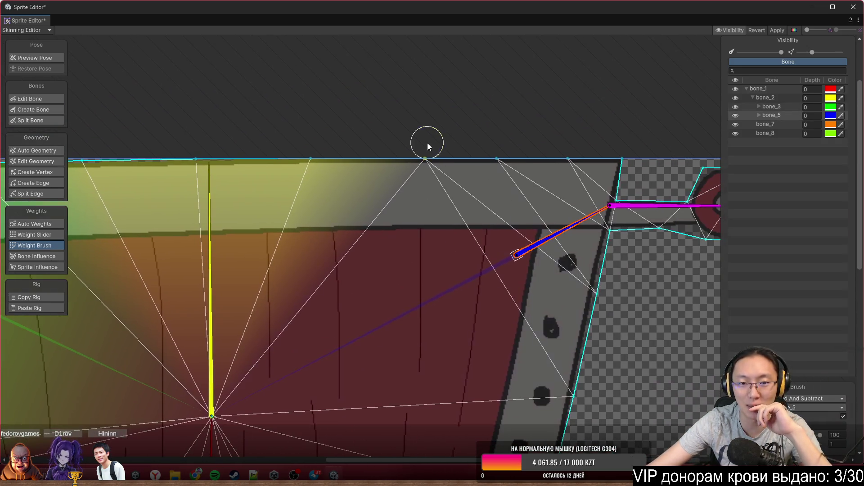
pyautogui.moveTo(594, 171)
pyautogui.mouseDown()
pyautogui.moveTo(613, 182)
pyautogui.moveTo(586, 322)
pyautogui.moveTo(583, 395)
pyautogui.mouseUp()
pyautogui.scroll(-3, 583, 394)
pyautogui.scroll(2, 467, 372)
pyautogui.scroll(3, 228, 169)
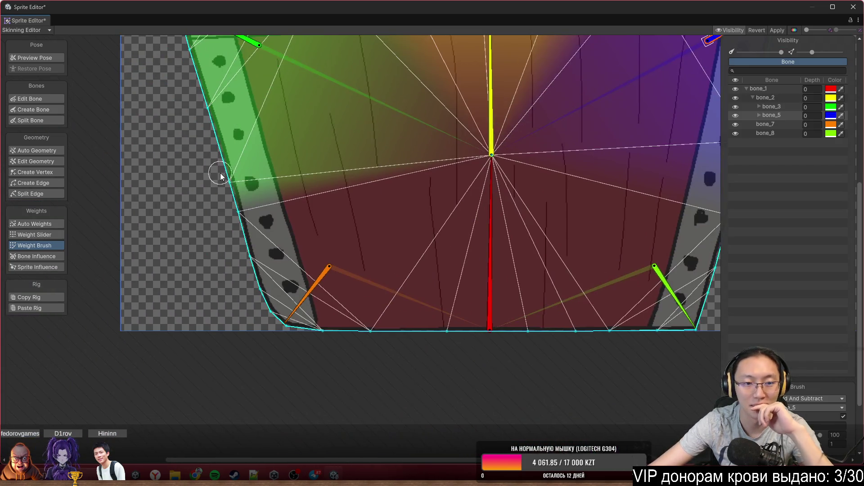
pyautogui.scroll(1, 376, 269)
# Paint bone_7 weights over the lower-left corner and bone_8 weights over the lower-right.
pyautogui.click(334, 295)
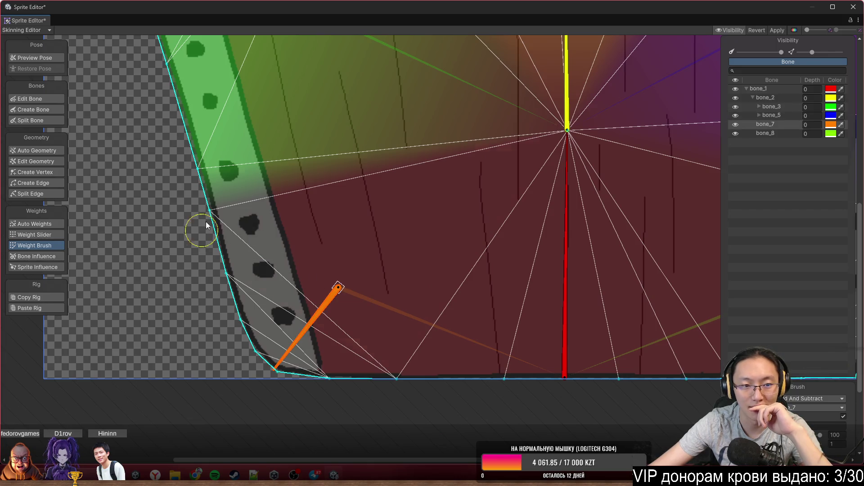
pyautogui.moveTo(242, 331); pyautogui.dragTo(385, 382)
pyautogui.moveTo(473, 390)
pyautogui.mouseDown()
pyautogui.moveTo(500, 387)
pyautogui.moveTo(358, 390)
pyautogui.moveTo(365, 385)
pyautogui.mouseUp()
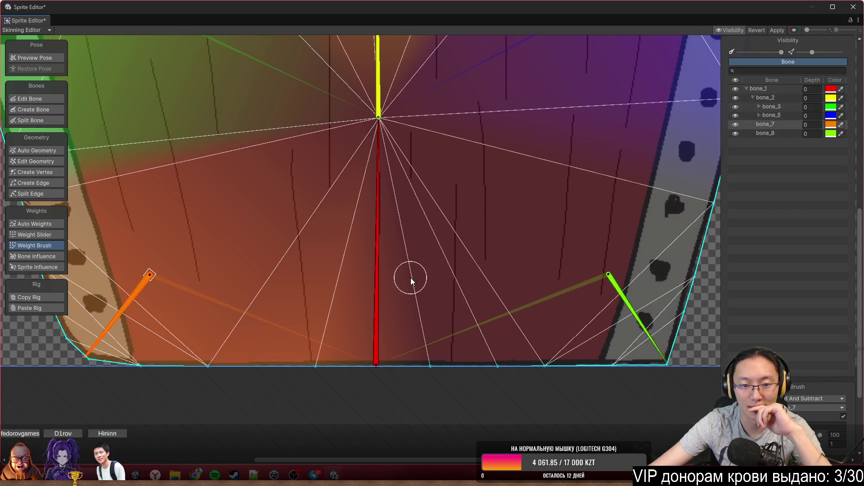
pyautogui.click(628, 309)
pyautogui.moveTo(475, 340)
pyautogui.mouseDown()
pyautogui.moveTo(585, 373)
pyautogui.moveTo(698, 261)
pyautogui.mouseUp()
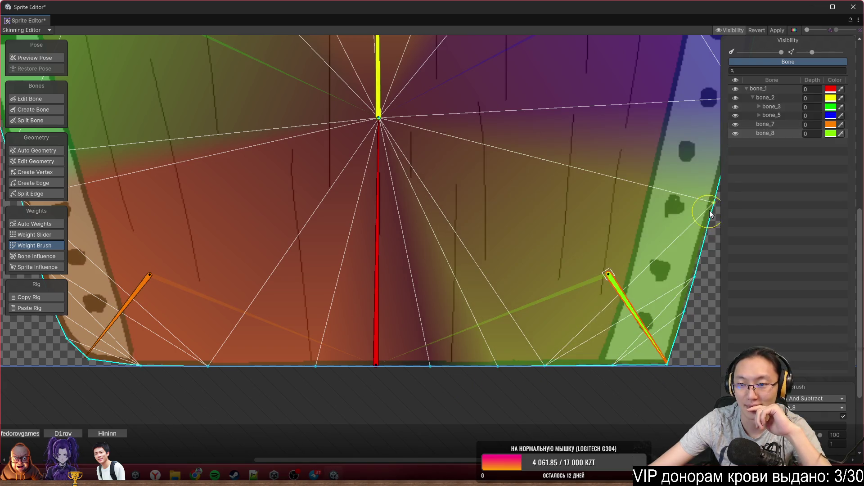
pyautogui.moveTo(615, 286); pyautogui.dragTo(408, 366)
# Paint bone_1 weights near the bottom middle, then rotate bone_2 to test the bend.
pyautogui.moveTo(377, 293); pyautogui.dragTo(555, 267)
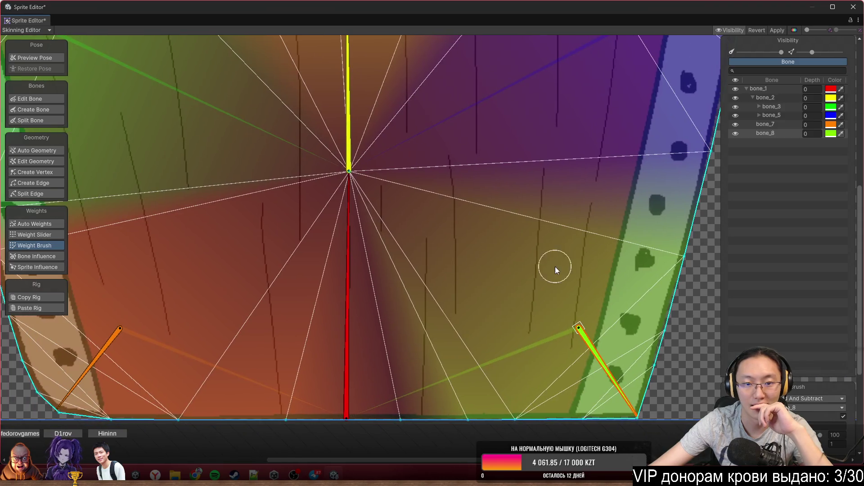
pyautogui.click(349, 178)
pyautogui.moveTo(380, 245)
pyautogui.mouseDown()
pyautogui.moveTo(428, 415)
pyautogui.moveTo(228, 419)
pyautogui.mouseUp()
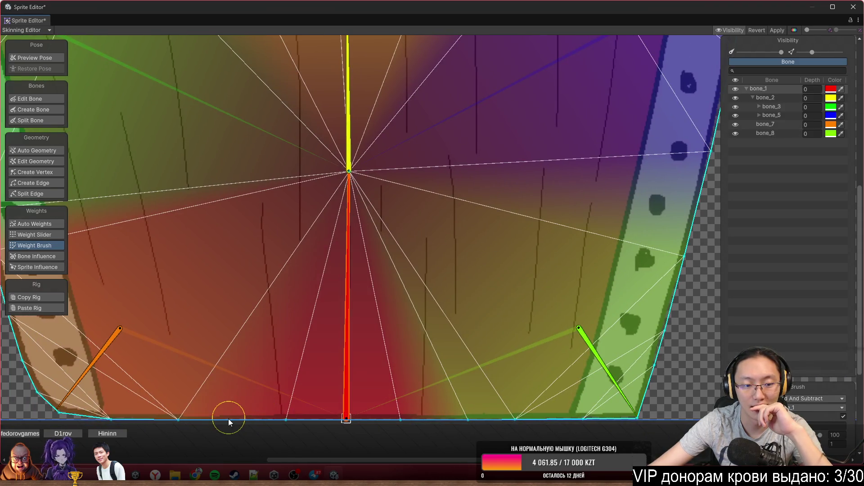
pyautogui.scroll(-3, 486, 243)
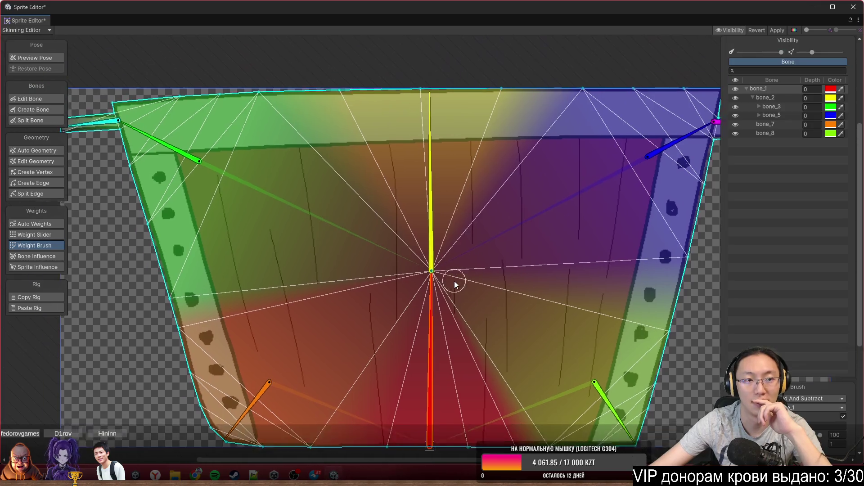
pyautogui.scroll(1, 446, 216)
pyautogui.moveTo(460, 148); pyautogui.dragTo(498, 142)
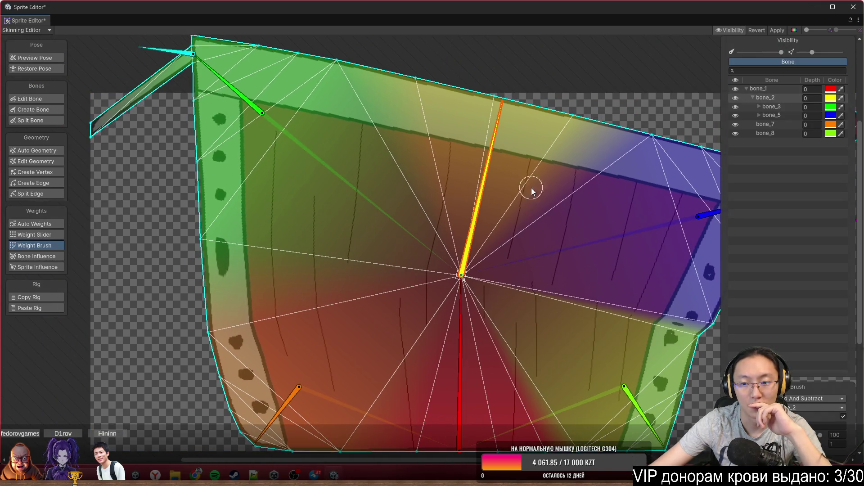
# Test bone_2's deformation, then switch the brush to Smooth and smooth the right strip's weights.
pyautogui.moveTo(590, 238); pyautogui.dragTo(394, 173)
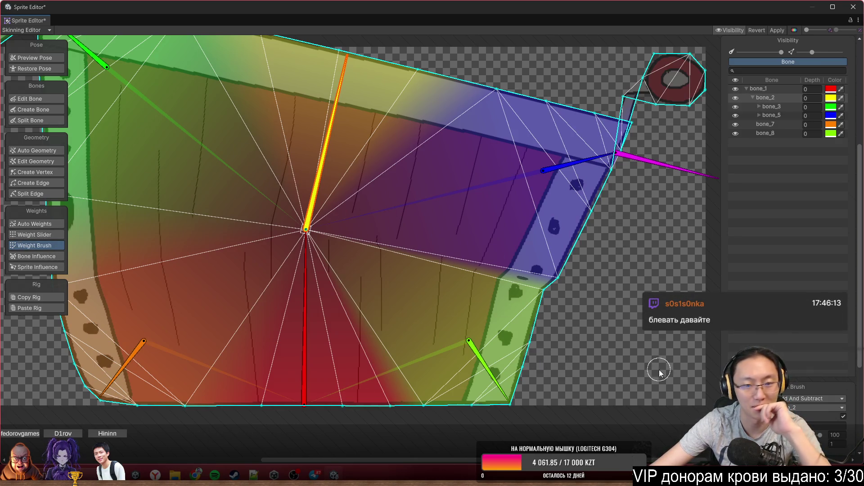
pyautogui.click(819, 399)
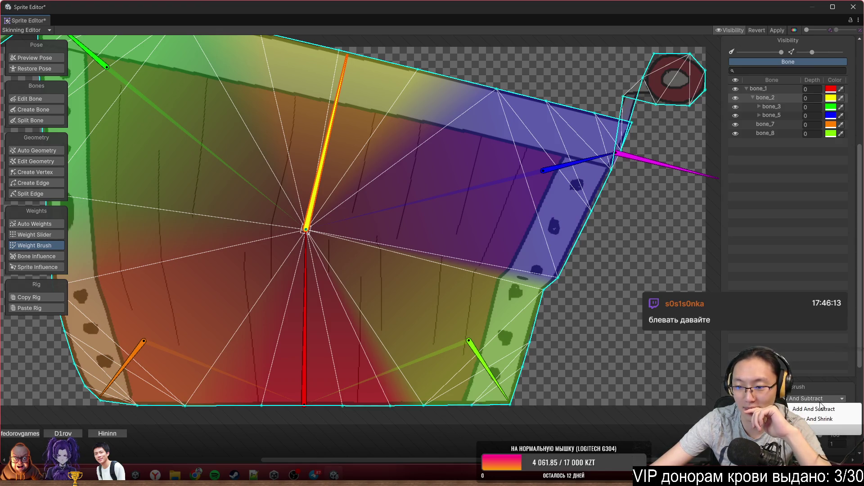
pyautogui.click(813, 428)
pyautogui.moveTo(589, 302); pyautogui.dragTo(416, 289)
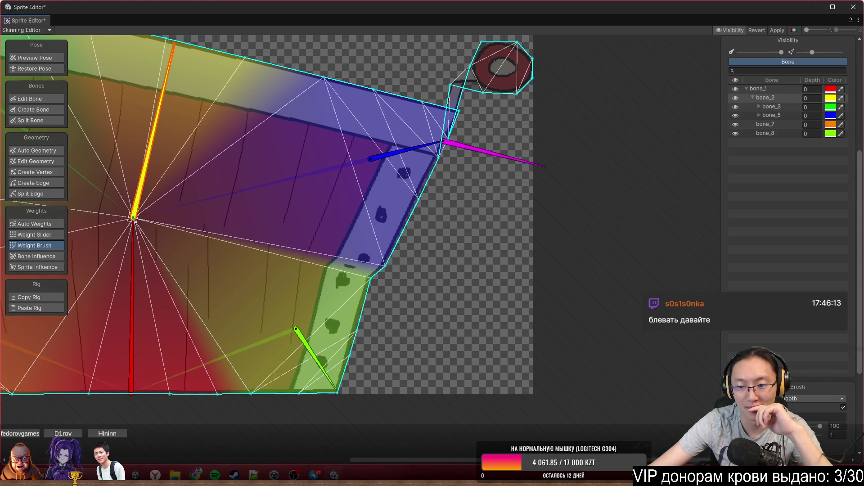
pyautogui.moveTo(820, 426); pyautogui.dragTo(783, 426)
pyautogui.moveTo(392, 249); pyautogui.dragTo(363, 310)
# Paint bone_4 weights onto the small upper-left handle flap.
pyautogui.moveTo(414, 276); pyautogui.dragTo(520, 253)
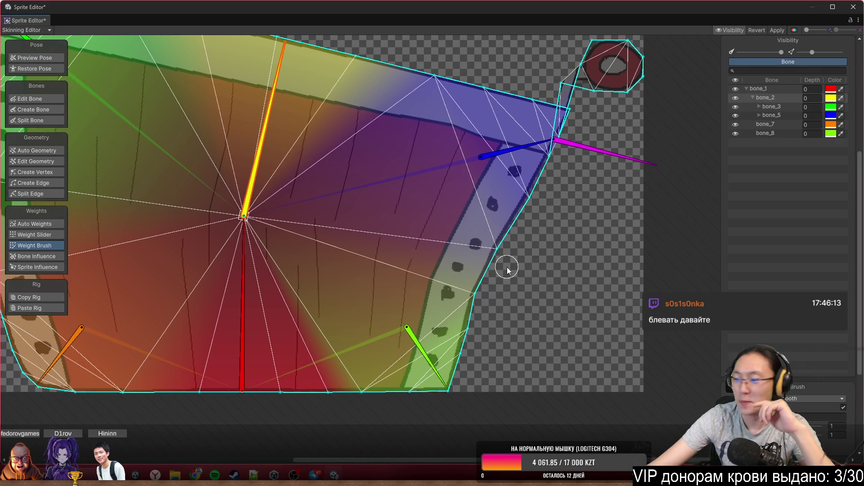
pyautogui.moveTo(500, 258); pyautogui.dragTo(605, 287)
pyautogui.scroll(-2, 372, 290)
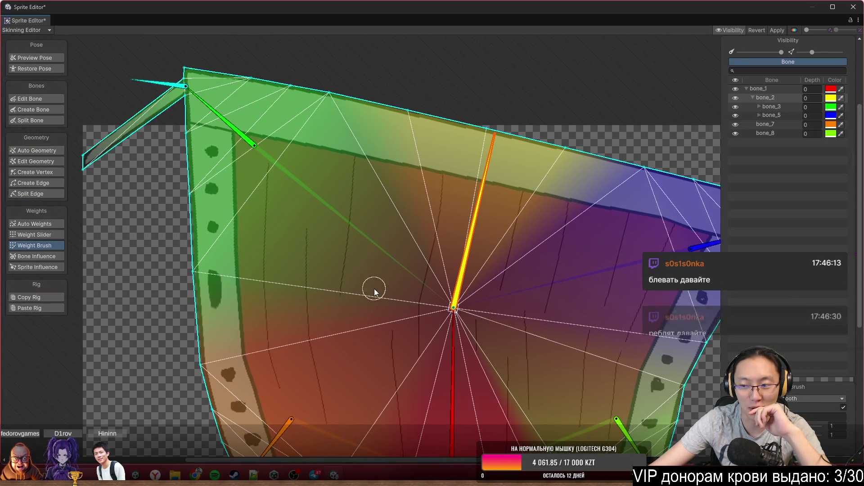
pyautogui.scroll(2, 438, 250)
pyautogui.moveTo(228, 197); pyautogui.dragTo(297, 227)
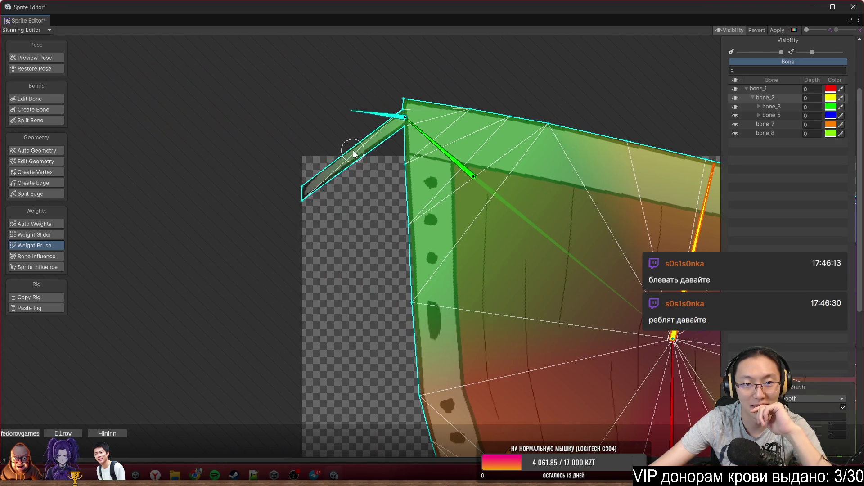
pyautogui.click(380, 125)
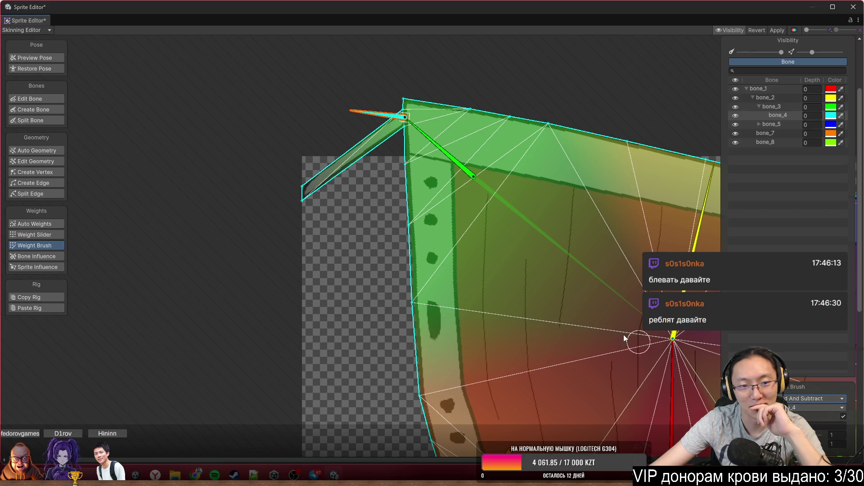
pyautogui.moveTo(286, 201); pyautogui.dragTo(352, 110)
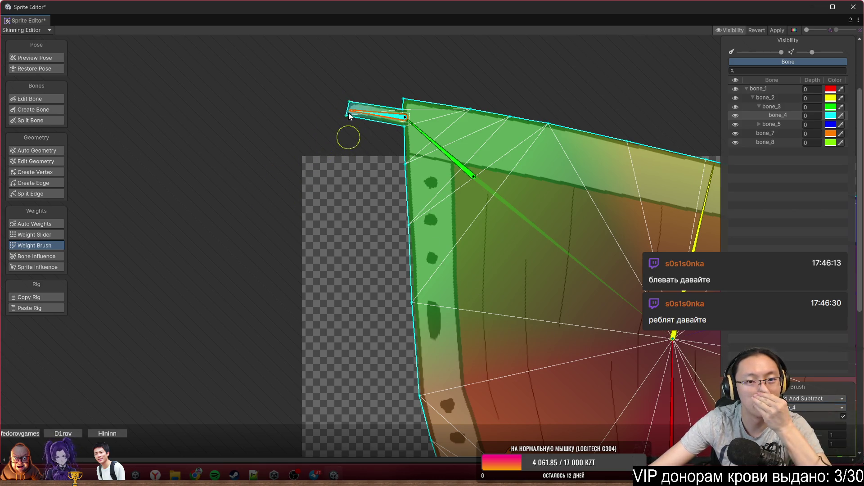
pyautogui.scroll(-5, 393, 211)
pyautogui.scroll(4, 401, 223)
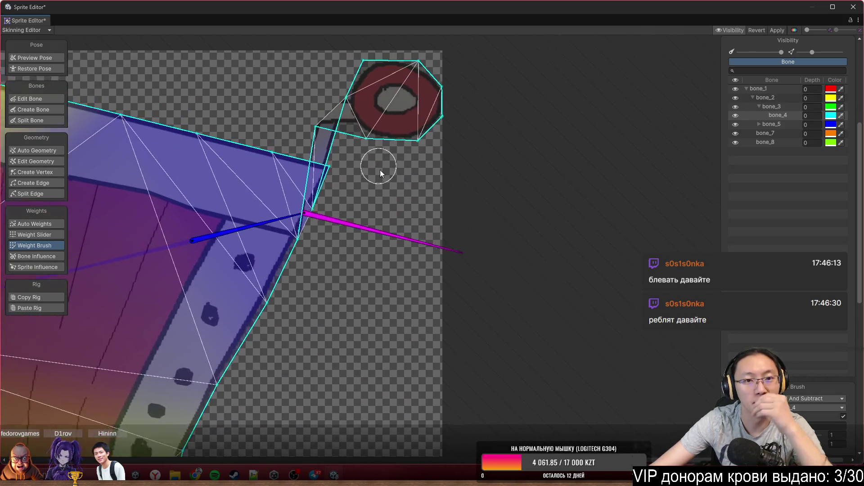
# Test bone_5's bend, then cover the right ring piece fully with magenta bone_6's weight.
pyautogui.moveTo(277, 268); pyautogui.dragTo(268, 214)
pyautogui.click(324, 171)
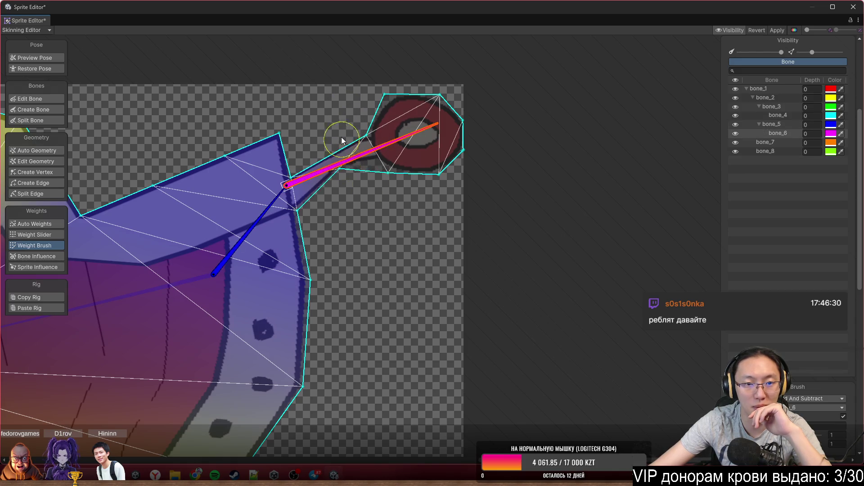
pyautogui.moveTo(357, 154); pyautogui.dragTo(359, 201)
pyautogui.moveTo(367, 127)
pyautogui.mouseDown()
pyautogui.moveTo(391, 187)
pyautogui.moveTo(371, 132)
pyautogui.moveTo(349, 139)
pyautogui.moveTo(450, 89)
pyautogui.moveTo(411, 128)
pyautogui.moveTo(415, 134)
pyautogui.moveTo(455, 102)
pyautogui.moveTo(421, 198)
pyautogui.moveTo(454, 81)
pyautogui.moveTo(426, 178)
pyautogui.moveTo(428, 157)
pyautogui.mouseUp()
pyautogui.scroll(5, 450, 117)
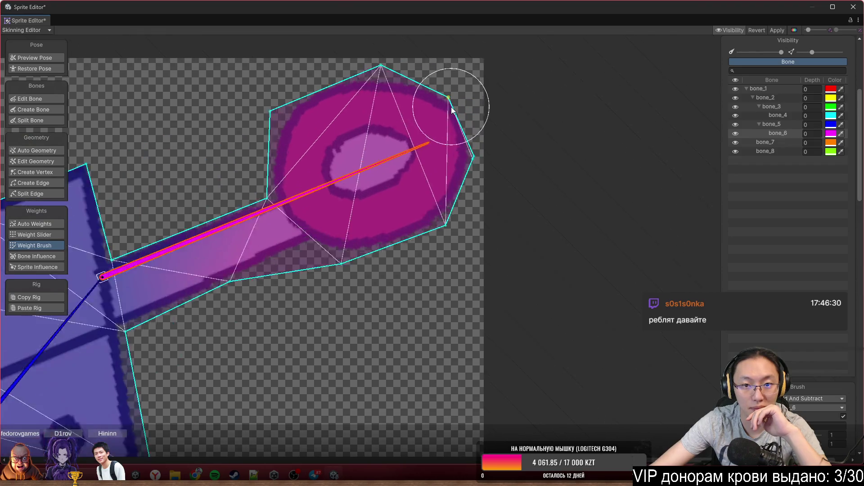
pyautogui.scroll(-2, 445, 148)
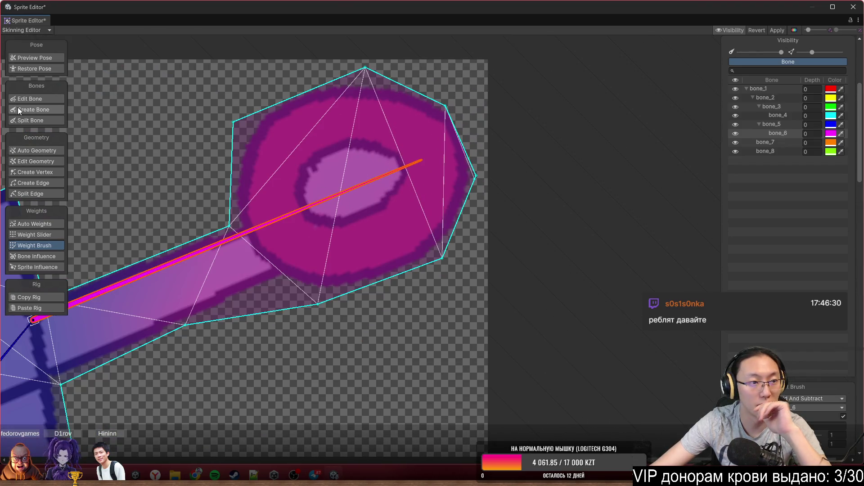
pyautogui.click(45, 173)
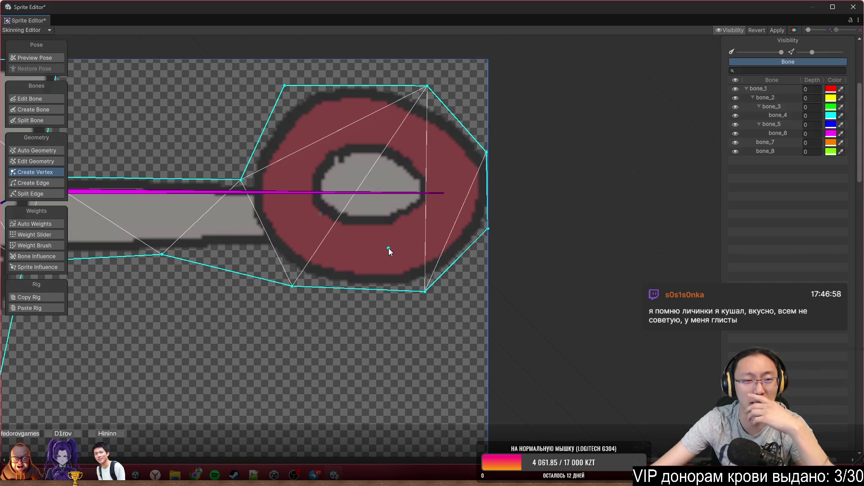
# Zoom in on the thin corner blade, add a vertex there, then undo it.
pyautogui.scroll(-3, 388, 247)
pyautogui.moveTo(267, 288)
pyautogui.mouseDown()
pyautogui.moveTo(441, 250)
pyautogui.moveTo(604, 253)
pyautogui.mouseUp()
pyautogui.scroll(-4, 496, 252)
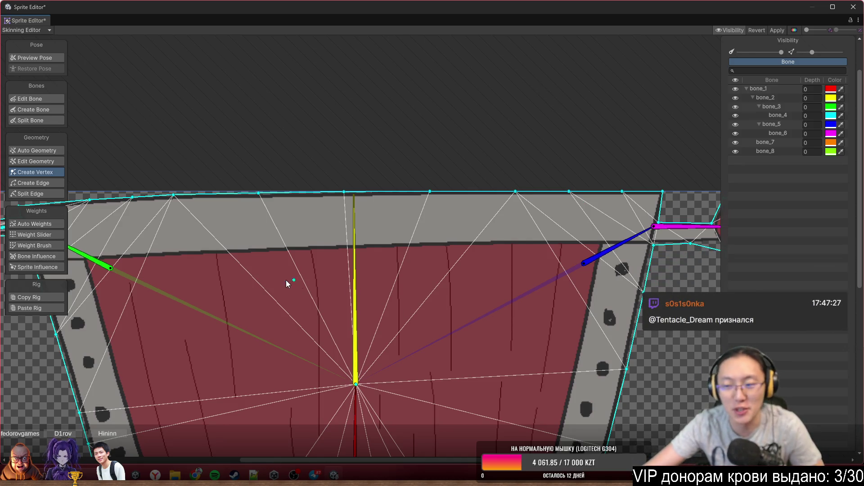
pyautogui.moveTo(300, 283); pyautogui.dragTo(554, 269)
pyautogui.scroll(3, 275, 270)
pyautogui.moveTo(189, 224); pyautogui.dragTo(443, 244)
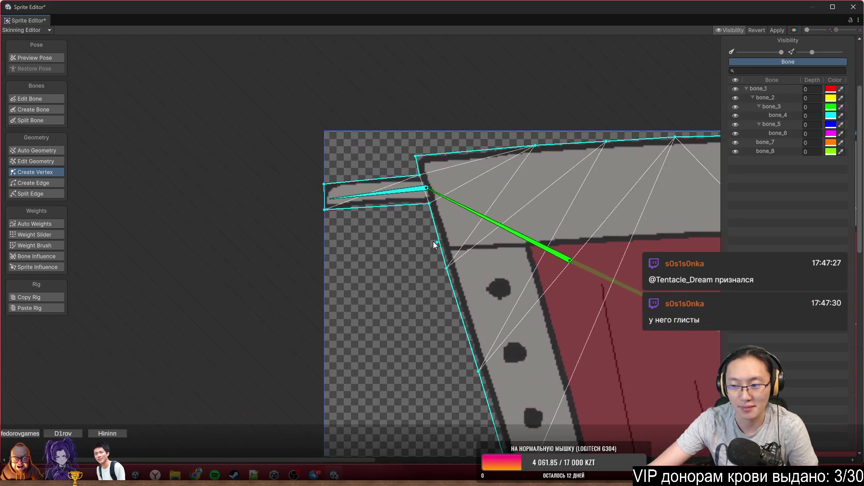
pyautogui.scroll(3, 374, 220)
pyautogui.click(329, 166)
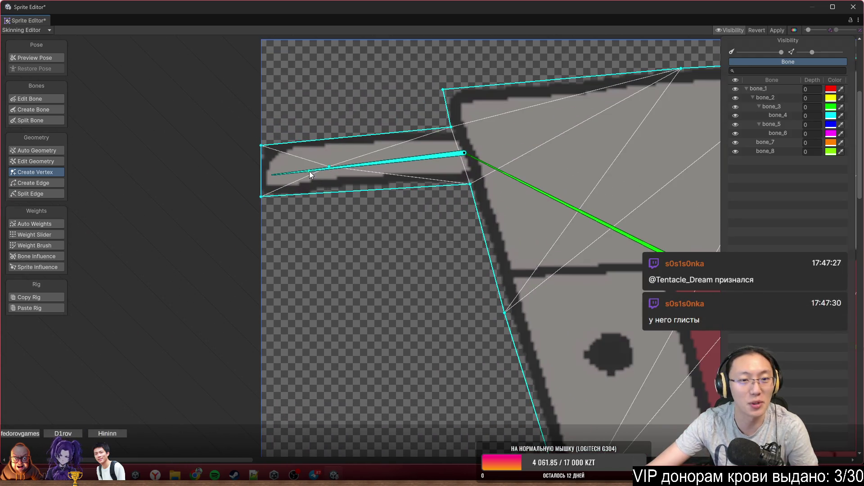
pyautogui.hotkey('ctrl', 'z')
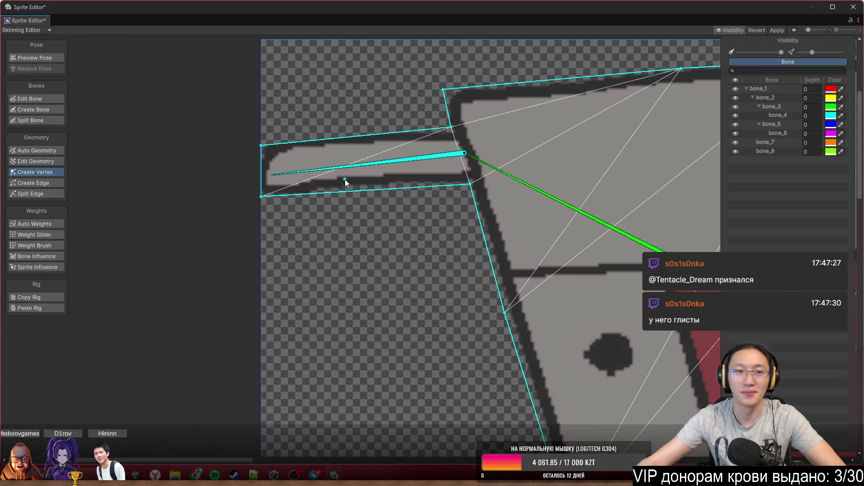
# Zoom out and pan to show the whole top of the tub.
pyautogui.scroll(-5, 340, 226)
pyautogui.moveTo(266, 156); pyautogui.dragTo(206, 136)
pyautogui.moveTo(252, 160)
pyautogui.mouseDown()
pyautogui.moveTo(162, 183)
pyautogui.moveTo(401, 172)
pyautogui.mouseUp()
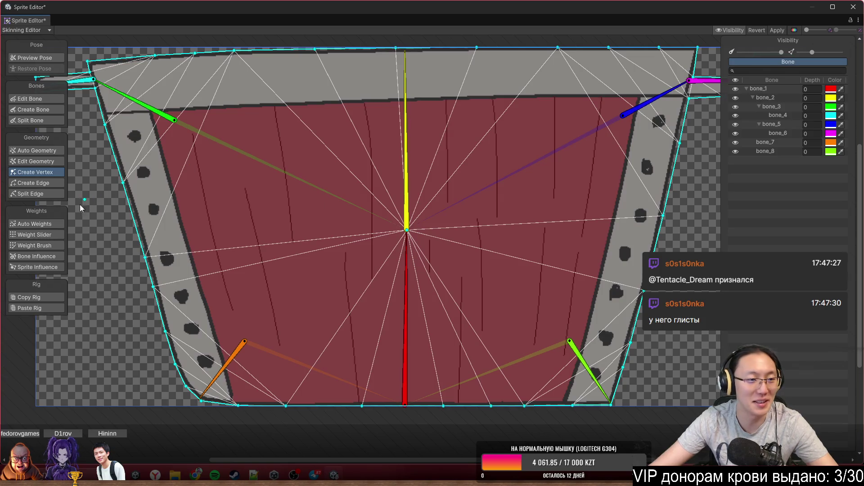
# Paint bone_2 weight around the central vertex, then rotate bone_3 to test the deformation.
pyautogui.click(40, 245)
pyautogui.moveTo(369, 189)
pyautogui.mouseDown()
pyautogui.moveTo(389, 212)
pyautogui.moveTo(415, 218)
pyautogui.mouseUp()
pyautogui.click(425, 211)
pyautogui.moveTo(427, 253); pyautogui.dragTo(403, 285)
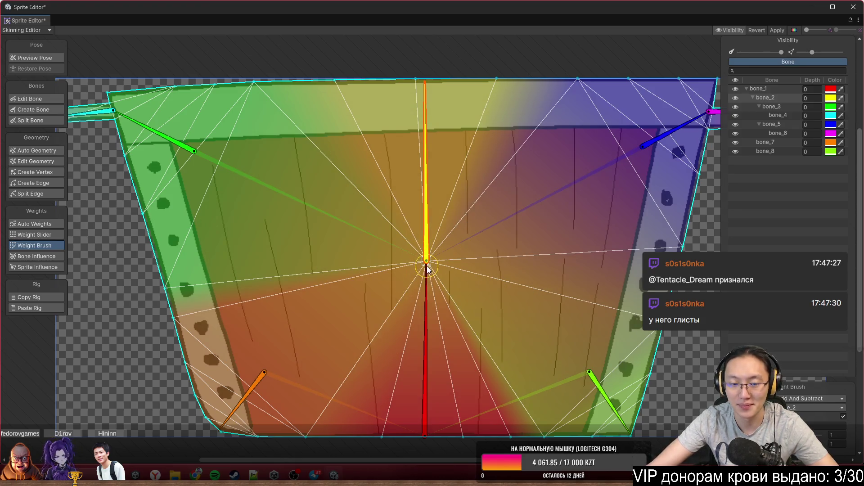
pyautogui.scroll(3, 458, 227)
pyautogui.moveTo(316, 151)
pyautogui.mouseDown()
pyautogui.moveTo(339, 120)
pyautogui.moveTo(318, 93)
pyautogui.mouseUp()
pyautogui.moveTo(401, 166); pyautogui.dragTo(306, 217)
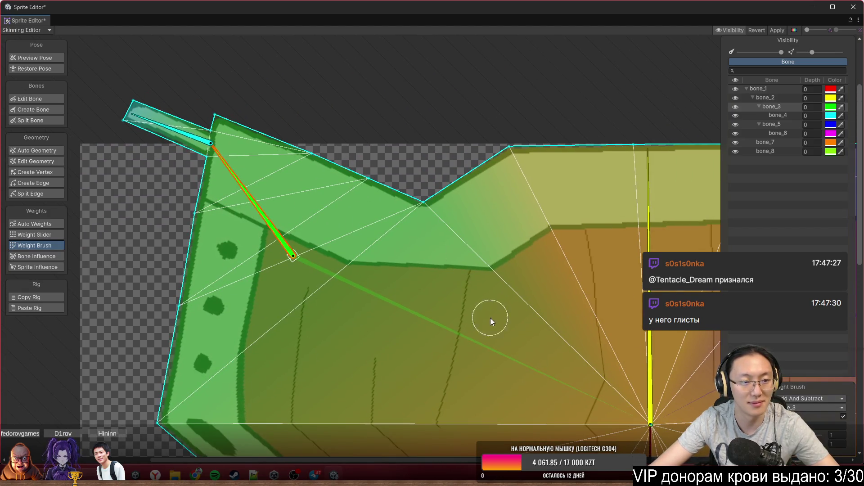
# Switch the brush to Smooth, smooth the upper-left rim and left edge, and test bone_7.
pyautogui.click(810, 398)
pyautogui.click(775, 359)
pyautogui.moveTo(406, 207)
pyautogui.mouseDown()
pyautogui.moveTo(349, 177)
pyautogui.moveTo(545, 144)
pyautogui.mouseUp()
pyautogui.scroll(-5, 509, 165)
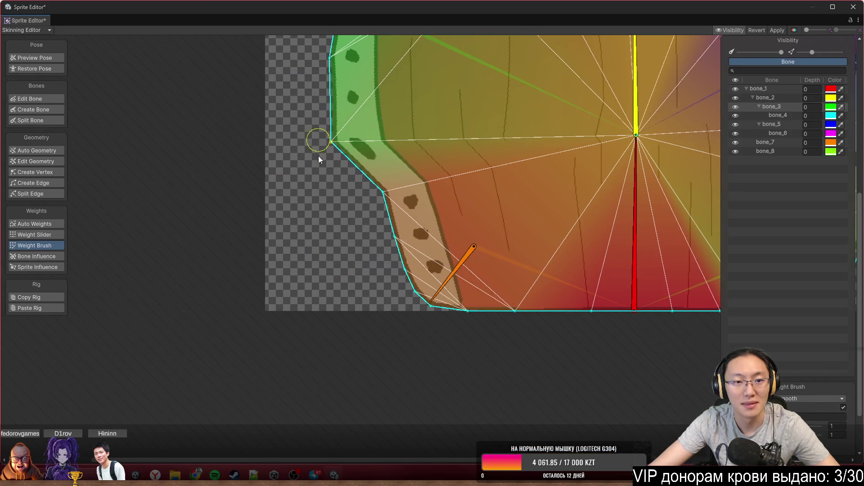
pyautogui.moveTo(319, 157); pyautogui.dragTo(341, 110)
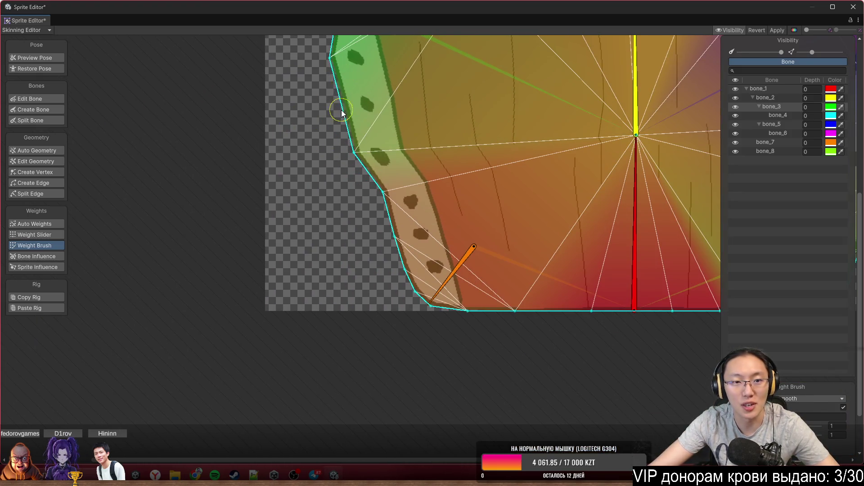
pyautogui.moveTo(349, 194)
pyautogui.mouseDown()
pyautogui.moveTo(385, 159)
pyautogui.moveTo(369, 198)
pyautogui.mouseUp()
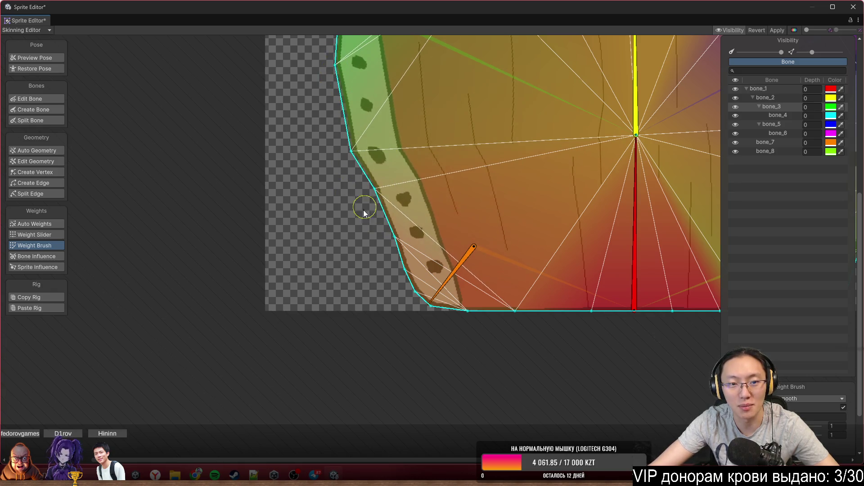
pyautogui.moveTo(370, 243)
pyautogui.mouseDown()
pyautogui.moveTo(363, 148)
pyautogui.moveTo(327, 118)
pyautogui.mouseUp()
pyautogui.scroll(1, 487, 187)
pyautogui.moveTo(418, 288)
pyautogui.mouseDown()
pyautogui.moveTo(447, 323)
pyautogui.moveTo(347, 286)
pyautogui.mouseUp()
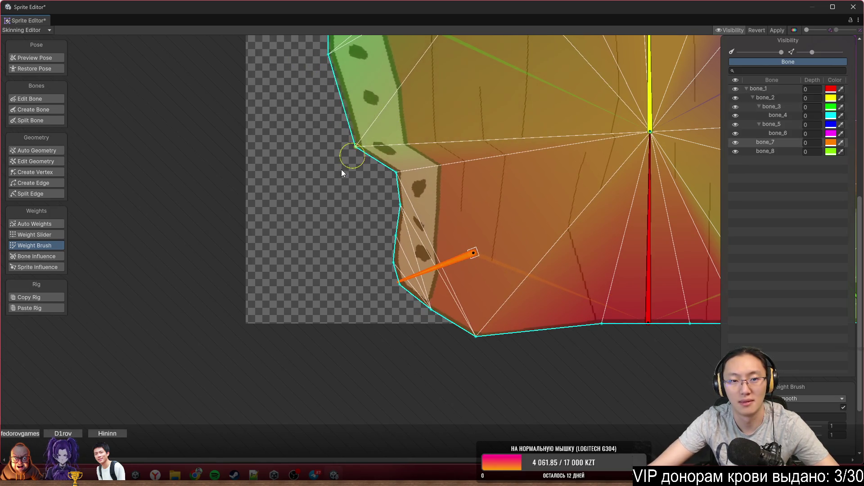
# Smooth the bottom-edge weights, test bone_5 at the top-right corner, and smooth the top edge.
pyautogui.moveTo(380, 221); pyautogui.dragTo(250, 161)
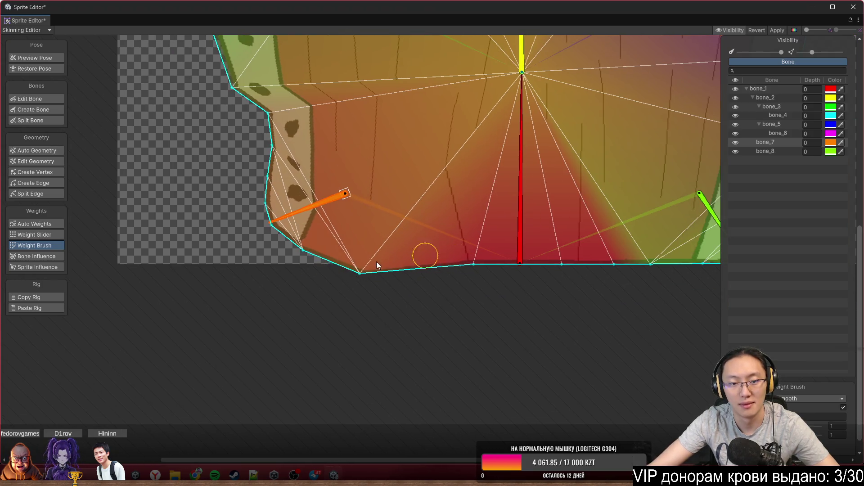
pyautogui.moveTo(497, 270); pyautogui.dragTo(503, 269)
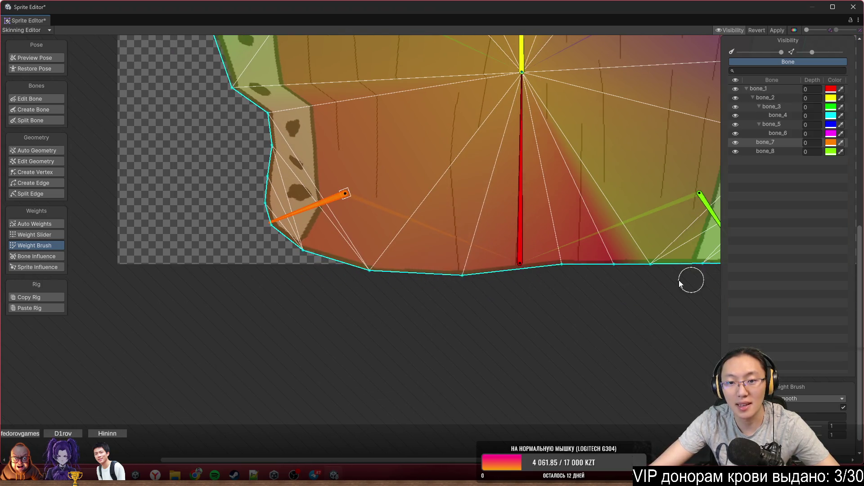
pyautogui.moveTo(721, 285); pyautogui.dragTo(456, 272)
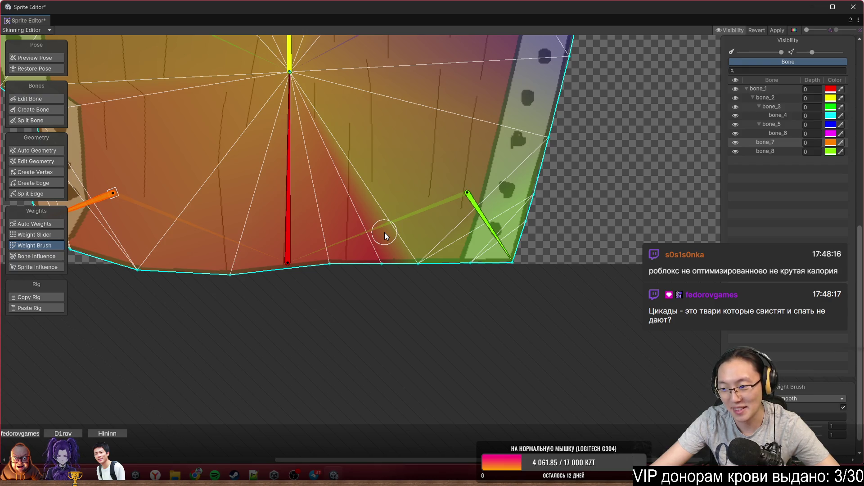
pyautogui.moveTo(374, 213); pyautogui.dragTo(420, 268)
pyautogui.moveTo(508, 318); pyautogui.dragTo(427, 327)
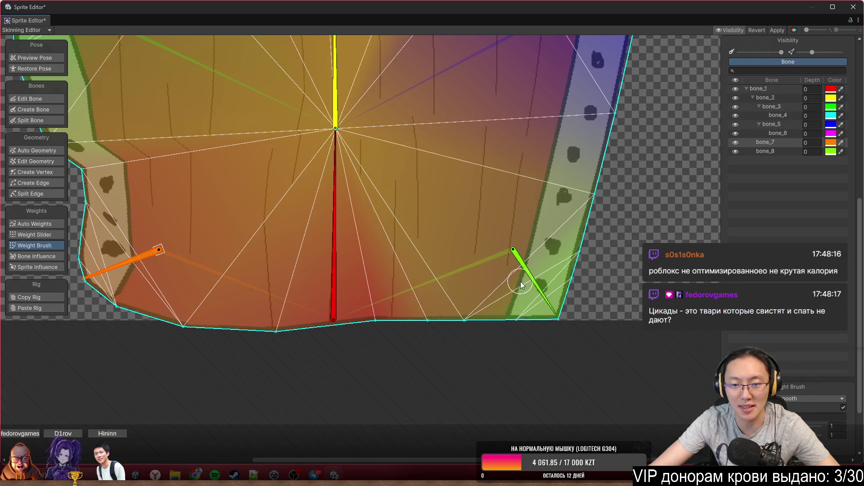
pyautogui.moveTo(491, 302); pyautogui.dragTo(428, 367)
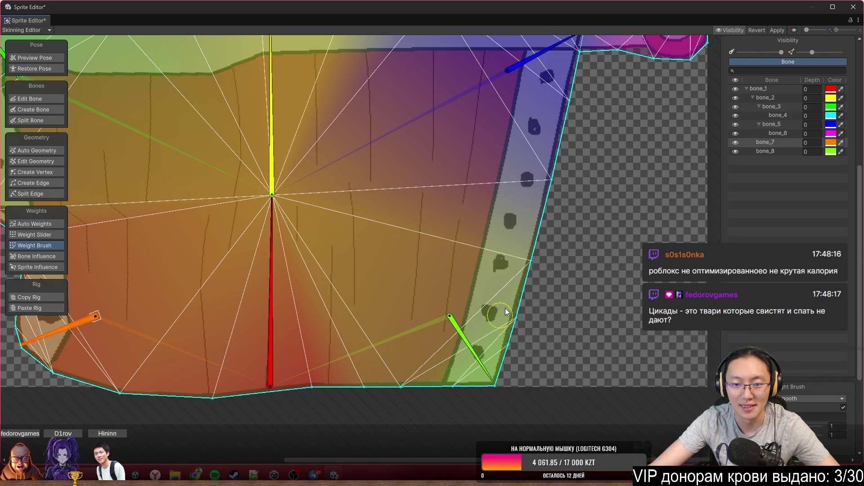
pyautogui.moveTo(521, 285); pyautogui.dragTo(528, 383)
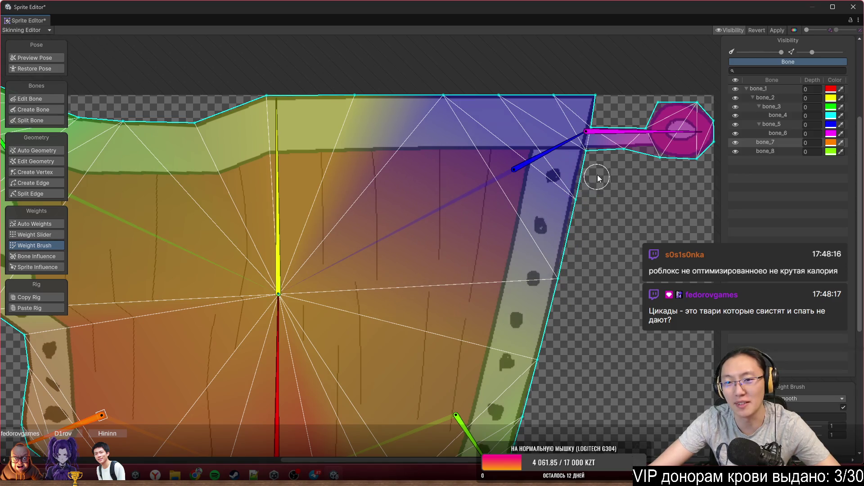
pyautogui.moveTo(556, 147); pyautogui.dragTo(562, 167)
pyautogui.moveTo(412, 126)
pyautogui.mouseDown()
pyautogui.moveTo(472, 83)
pyautogui.moveTo(418, 95)
pyautogui.moveTo(232, 96)
pyautogui.moveTo(225, 122)
pyautogui.moveTo(278, 109)
pyautogui.mouseUp()
# Smooth the left edge again, angle the ring handle with bone_6, and select bone_5.
pyautogui.scroll(-1, 434, 205)
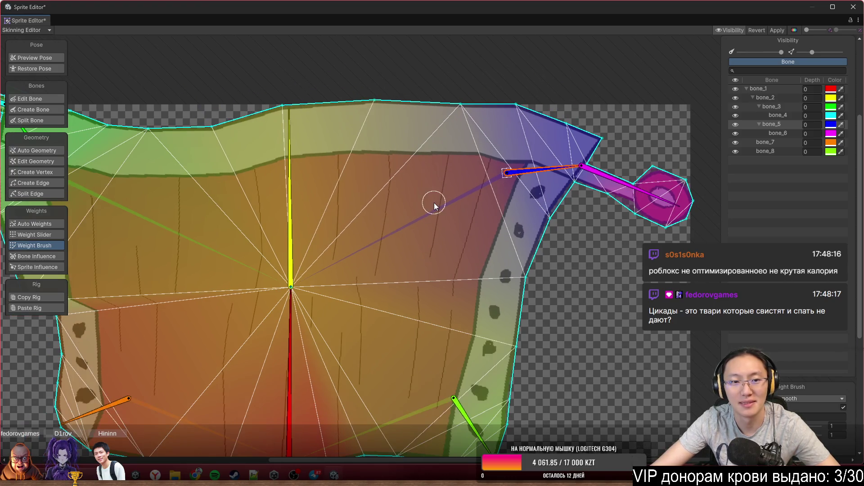
pyautogui.moveTo(339, 284)
pyautogui.mouseDown()
pyautogui.moveTo(381, 254)
pyautogui.moveTo(594, 200)
pyautogui.mouseUp()
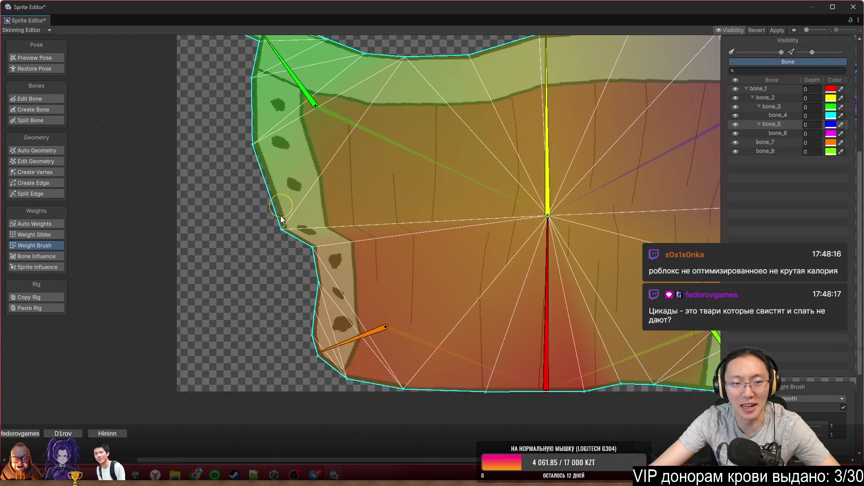
pyautogui.moveTo(323, 244)
pyautogui.mouseDown()
pyautogui.moveTo(283, 268)
pyautogui.moveTo(323, 287)
pyautogui.moveTo(292, 259)
pyautogui.mouseUp()
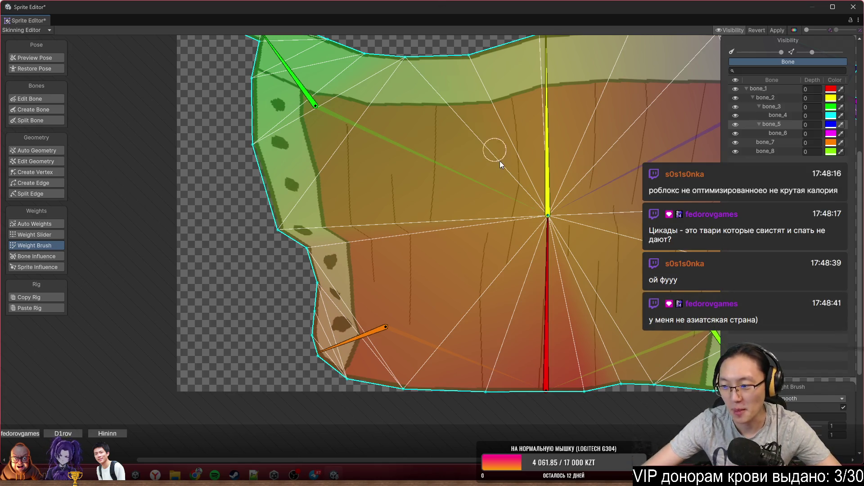
pyautogui.moveTo(530, 232); pyautogui.dragTo(298, 286)
pyautogui.moveTo(608, 216); pyautogui.dragTo(560, 195)
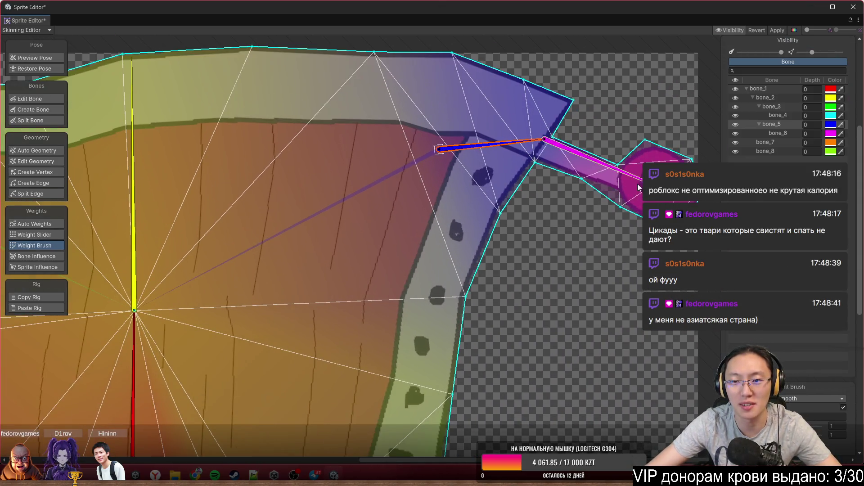
pyautogui.click(585, 143)
pyautogui.scroll(2, 424, 243)
pyautogui.moveTo(491, 187)
pyautogui.mouseDown()
pyautogui.moveTo(469, 252)
pyautogui.moveTo(515, 220)
pyautogui.moveTo(483, 250)
pyautogui.mouseUp()
pyautogui.scroll(-1, 448, 203)
pyautogui.click(346, 195)
pyautogui.moveTo(368, 196); pyautogui.dragTo(409, 213)
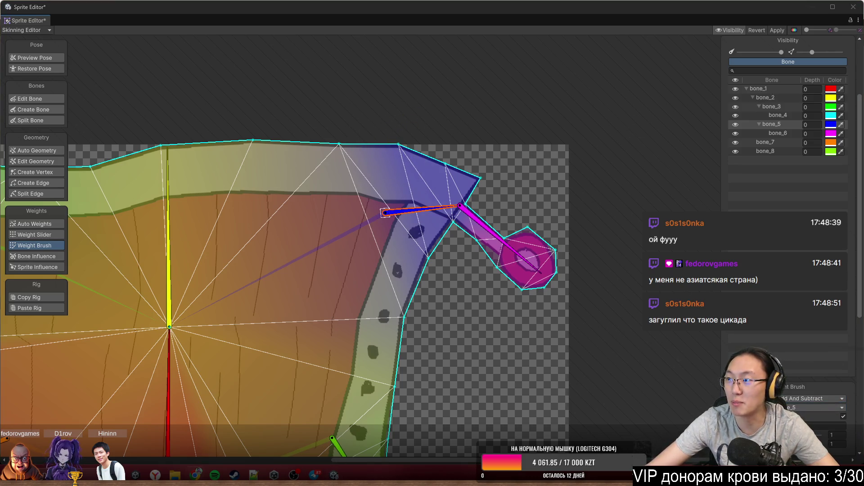
# Search Google for 'цикада' and glance at the image results.
pyautogui.hotkey('alt', 'Tab')
pyautogui.write('ц')
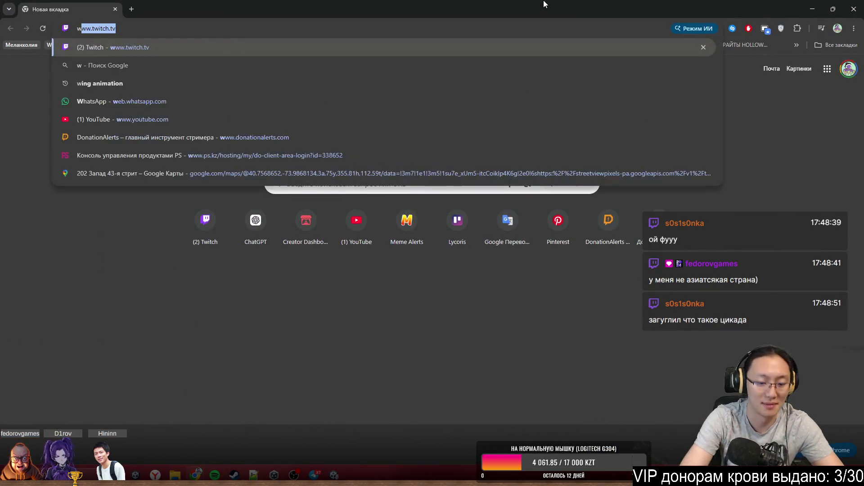
pyautogui.write('икада')
pyautogui.press('Return')
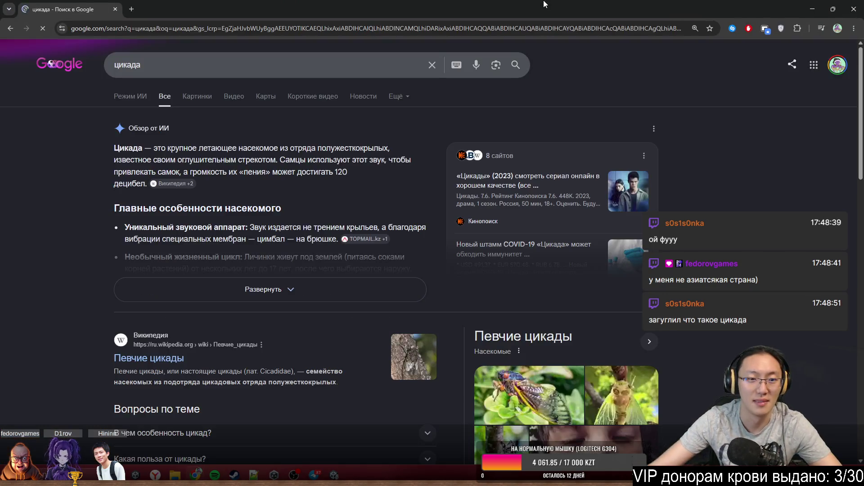
pyautogui.click(205, 97)
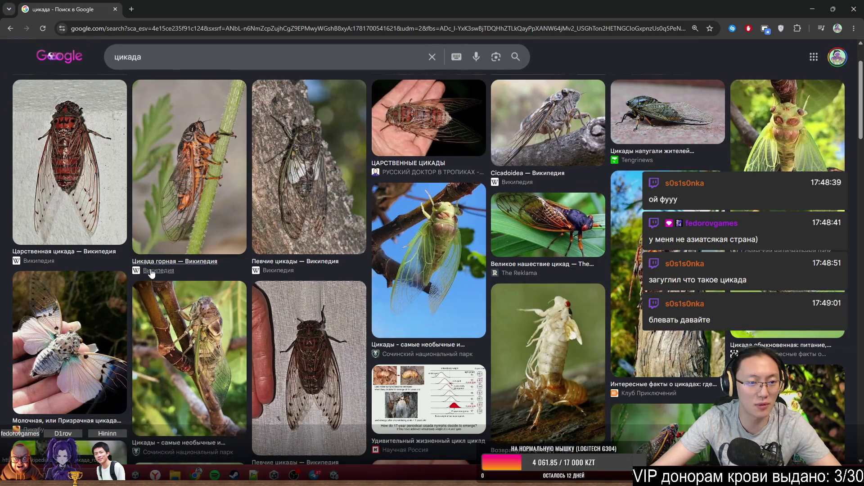
pyautogui.hotkey('alt', 'Left')
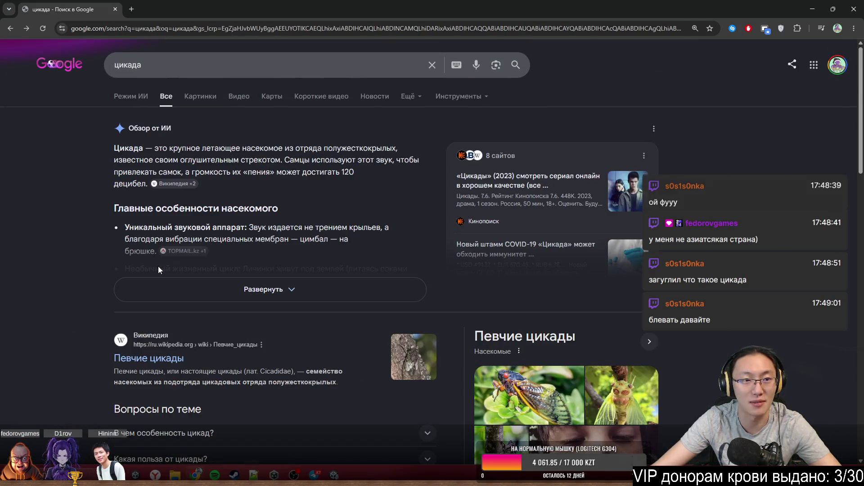
# Expand and read the cicada AI overview, then restore and close the Chrome window.
pyautogui.moveTo(154, 150); pyautogui.dragTo(255, 160)
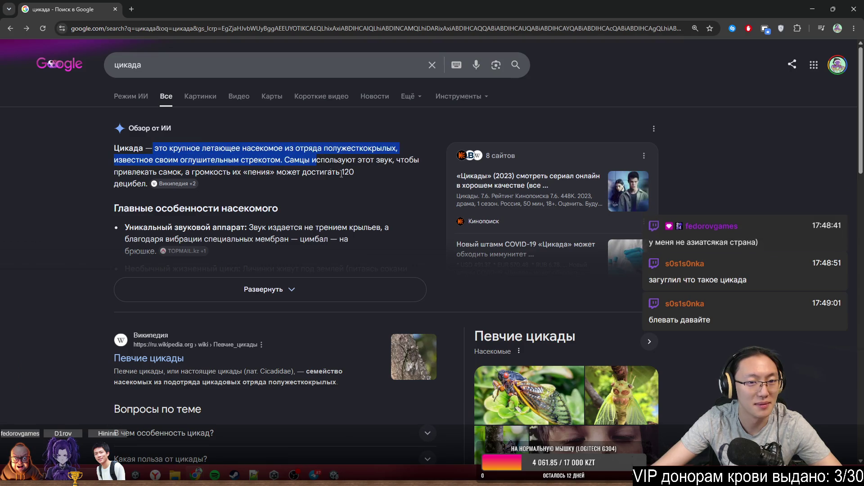
pyautogui.click(312, 217)
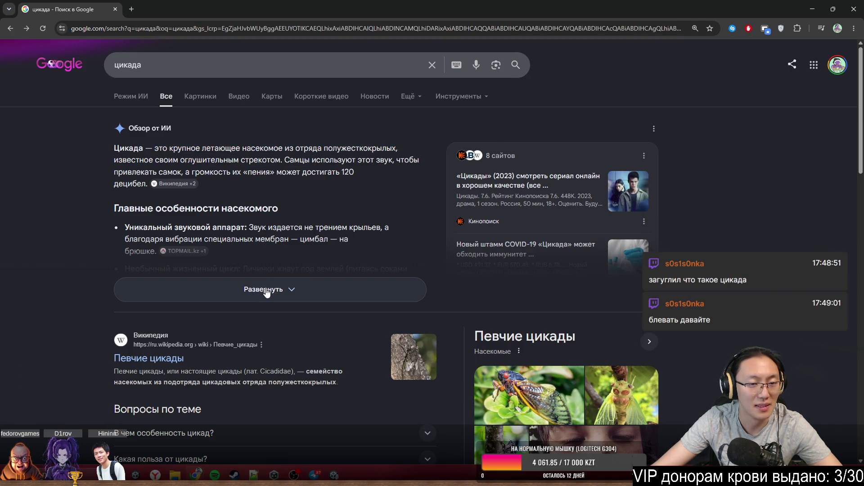
pyautogui.click(267, 291)
pyautogui.middleClick(238, 250)
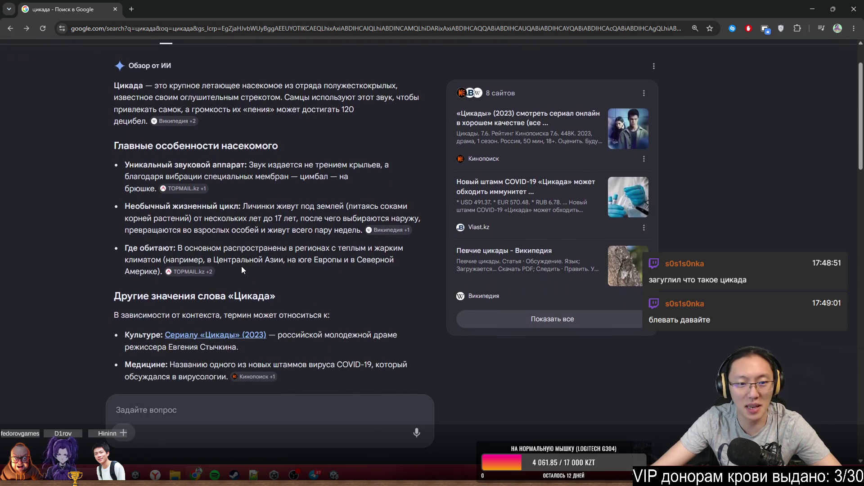
pyautogui.click(278, 256)
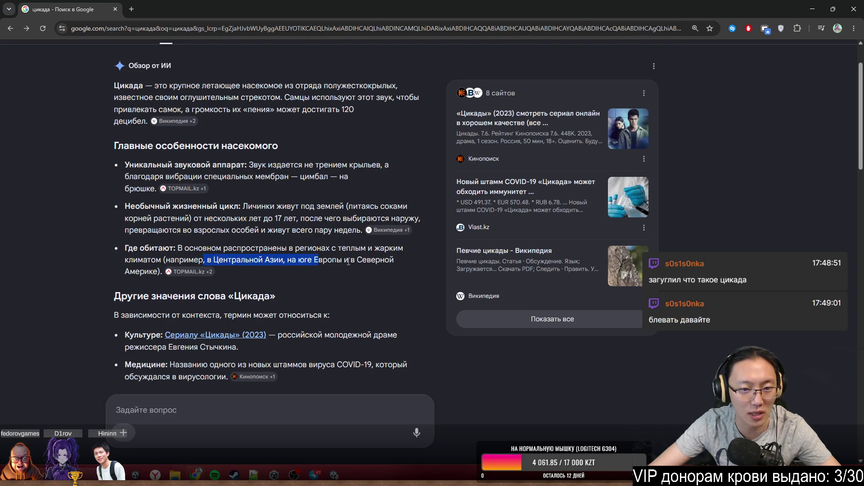
pyautogui.moveTo(348, 261); pyautogui.dragTo(373, 272)
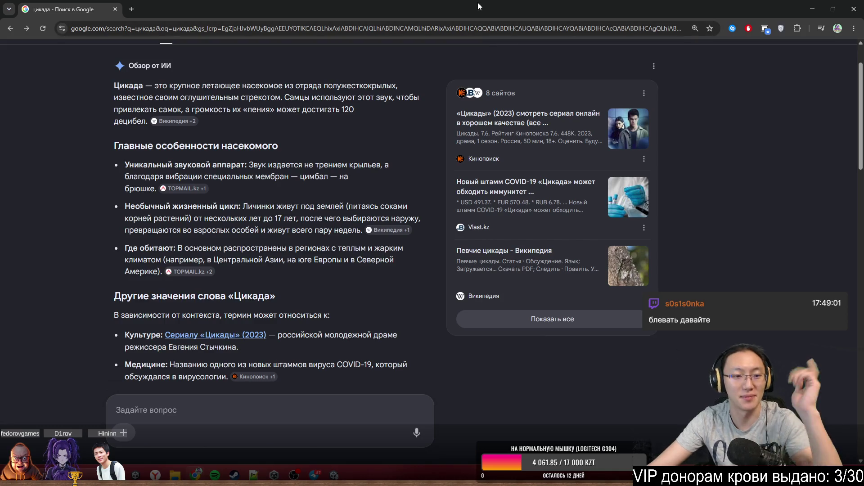
pyautogui.doubleClick(520, 4)
pyautogui.click(629, 124)
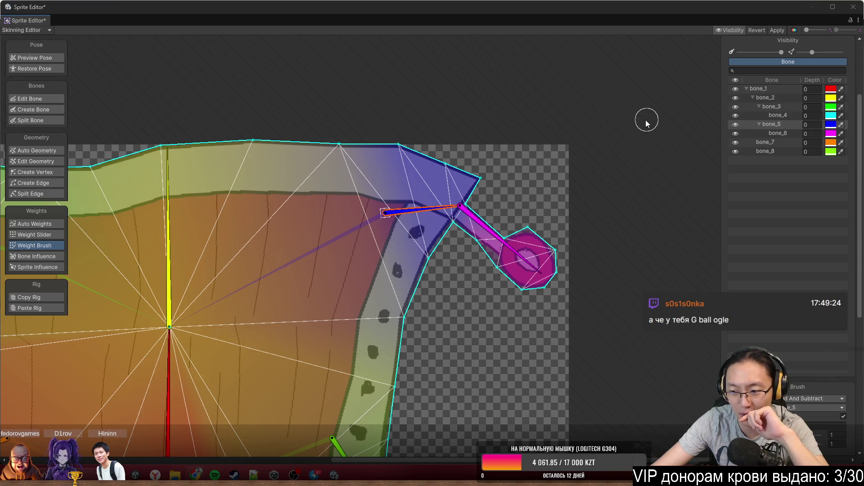
# Undo the handle bone's last rotation and bend bone_3 to test the mesh.
pyautogui.hotkey('ctrl', 'z')
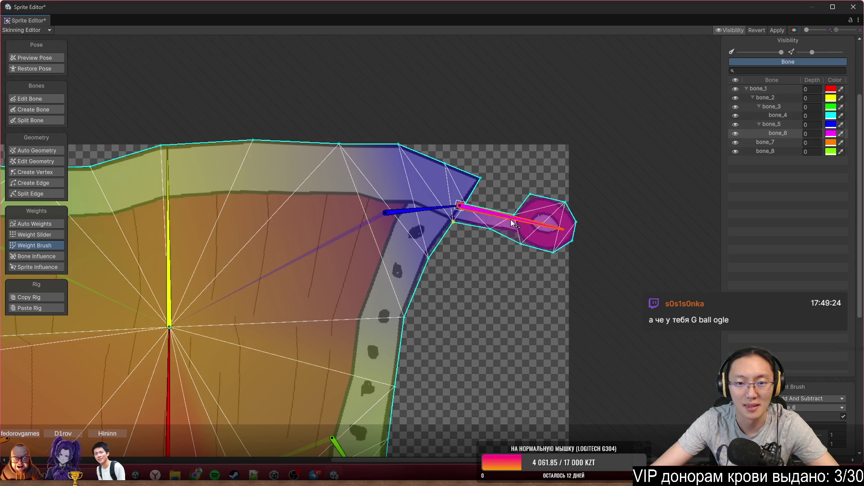
pyautogui.hscroll(-5, 470, 262)
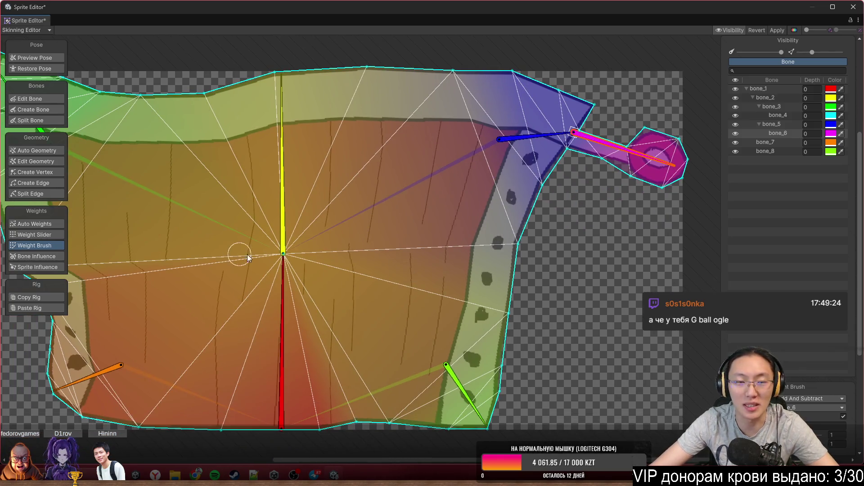
pyautogui.hscroll(-10, 265, 241)
pyautogui.moveTo(229, 122)
pyautogui.mouseDown()
pyautogui.moveTo(191, 157)
pyautogui.moveTo(188, 185)
pyautogui.mouseUp()
pyautogui.scroll(-5, 374, 255)
pyautogui.hscroll(-5, 375, 255)
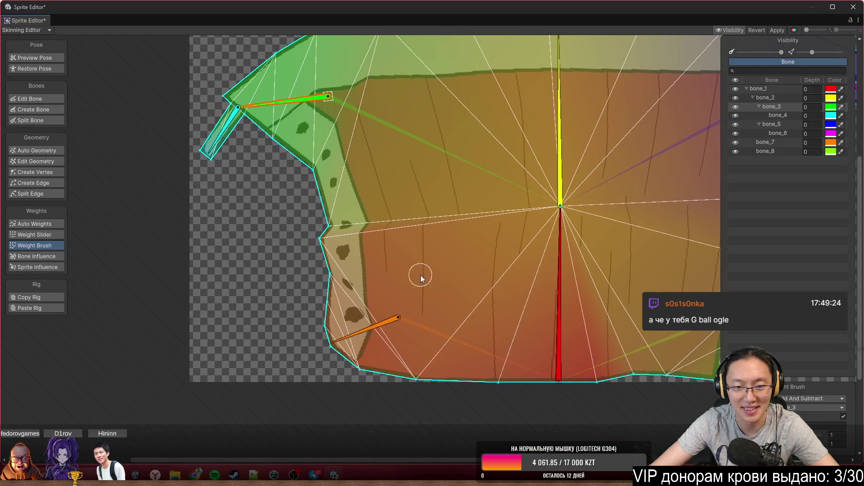
# Set the weight brush to Smooth, smooth the left-edge weights, and test with the upper-left bone.
pyautogui.click(806, 399)
pyautogui.click(814, 429)
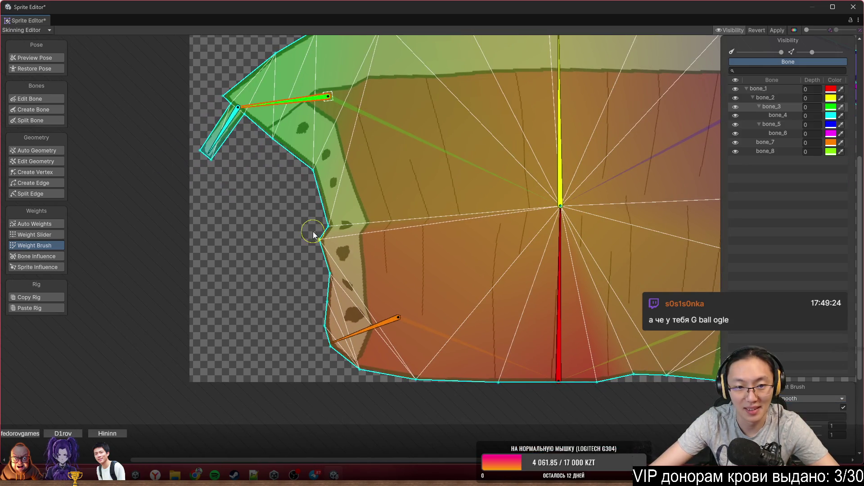
pyautogui.moveTo(334, 217); pyautogui.dragTo(326, 231)
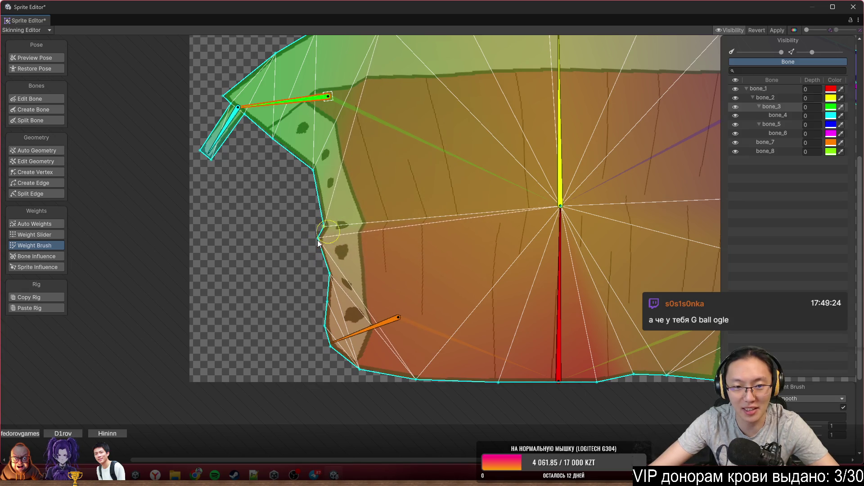
pyautogui.moveTo(293, 101); pyautogui.dragTo(294, 74)
pyautogui.moveTo(491, 205); pyautogui.dragTo(529, 229)
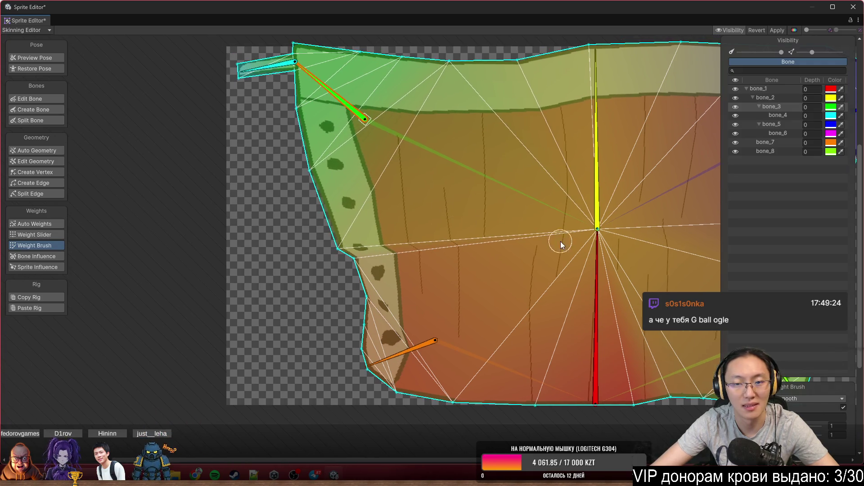
# Switch the brush to Add And Subtract, paint the left strip, and test by rotating bone_7.
pyautogui.click(836, 399)
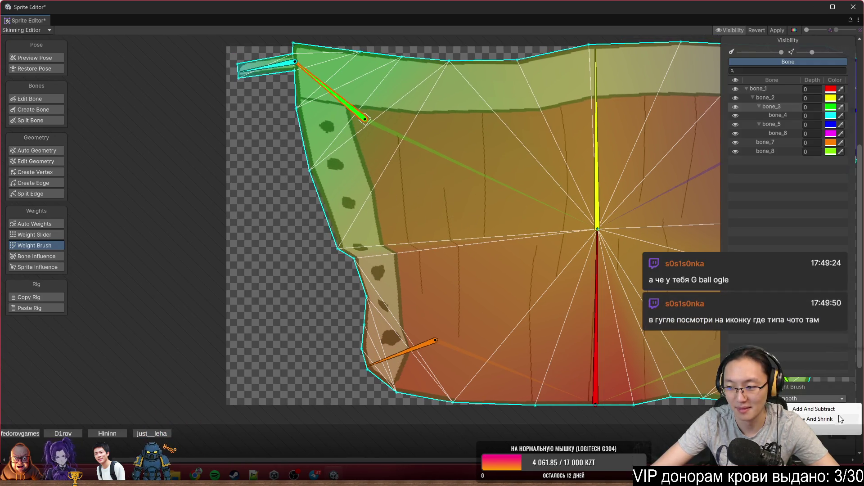
pyautogui.click(824, 410)
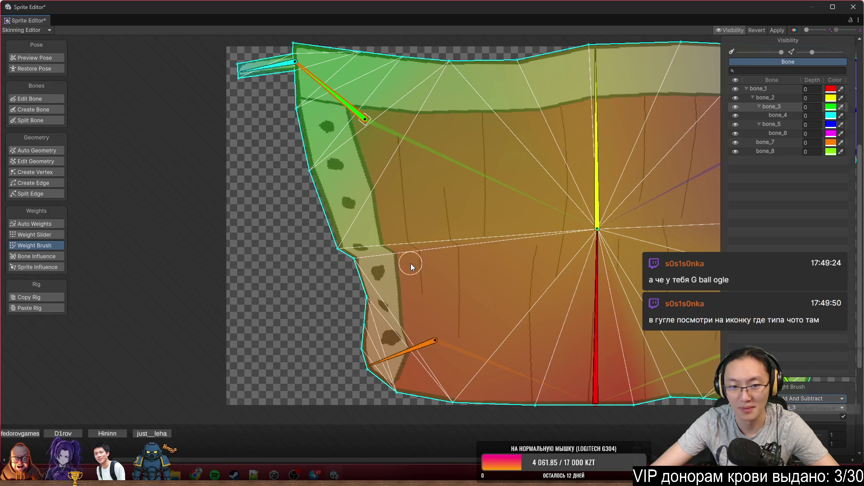
pyautogui.scroll(3, 410, 263)
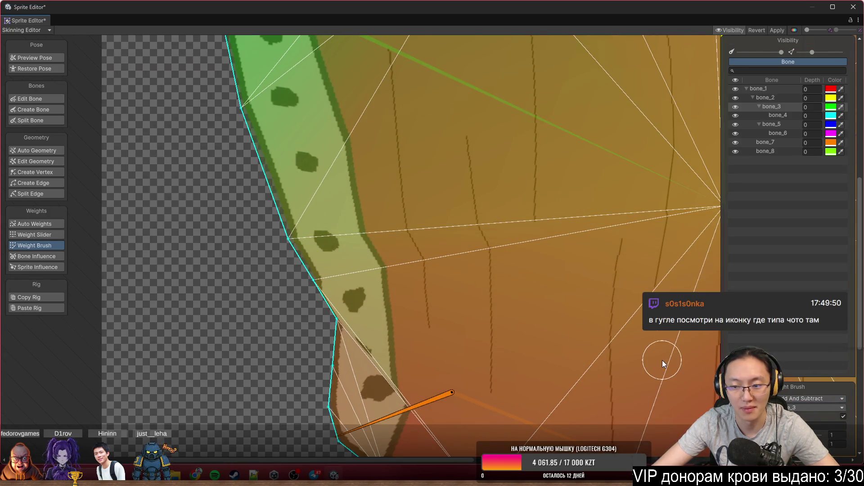
pyautogui.moveTo(333, 253); pyautogui.dragTo(393, 360)
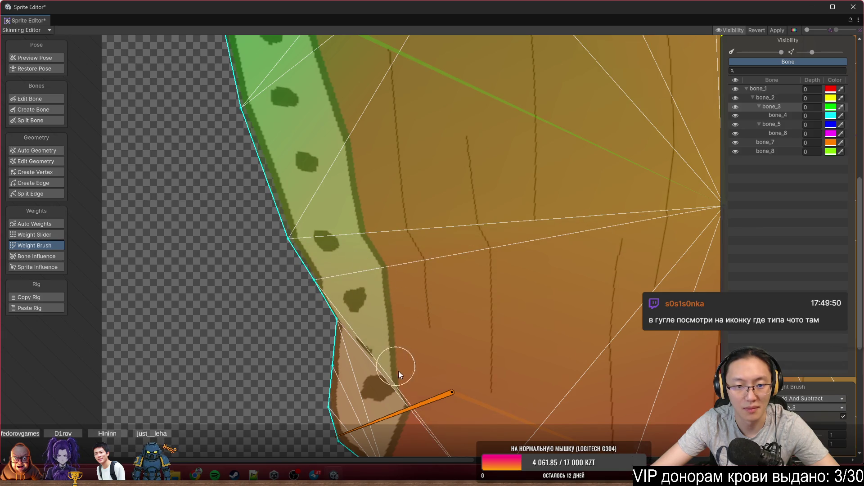
pyautogui.moveTo(422, 397)
pyautogui.mouseDown()
pyautogui.moveTo(419, 446)
pyautogui.moveTo(343, 381)
pyautogui.moveTo(312, 282)
pyautogui.moveTo(282, 252)
pyautogui.mouseUp()
pyautogui.scroll(-3, 315, 310)
pyautogui.moveTo(371, 366)
pyautogui.mouseDown()
pyautogui.moveTo(386, 404)
pyautogui.moveTo(330, 367)
pyautogui.moveTo(371, 398)
pyautogui.moveTo(349, 378)
pyautogui.moveTo(335, 387)
pyautogui.moveTo(356, 374)
pyautogui.moveTo(335, 391)
pyautogui.mouseUp()
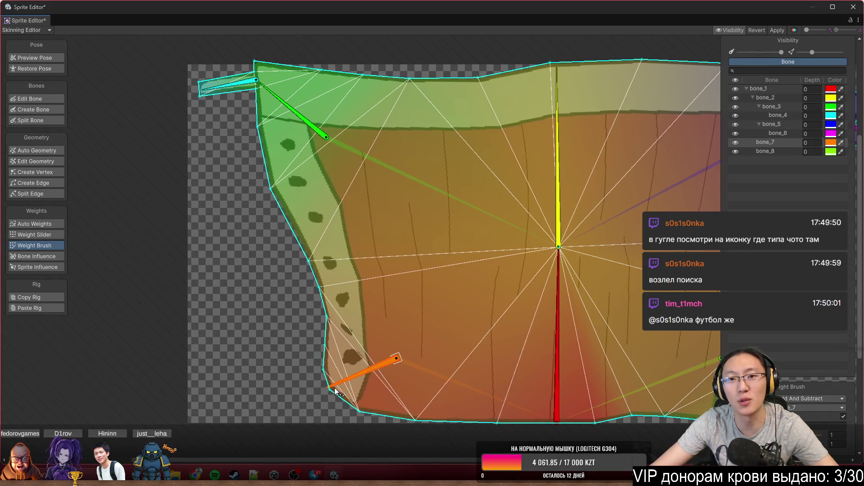
# Paint bone_3 weight along the top rim and rotate bone_3 to check it.
pyautogui.click(555, 175)
pyautogui.scroll(2, 468, 89)
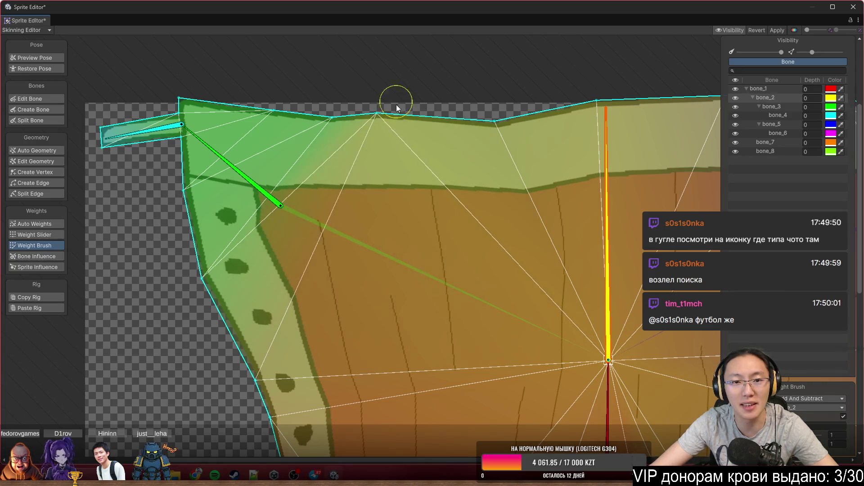
pyautogui.hotkey('ctrl', 'z')
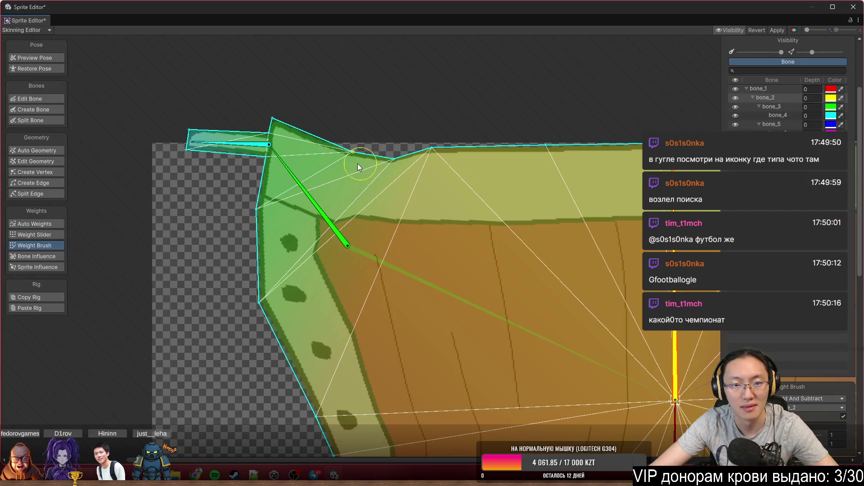
pyautogui.click(331, 208)
pyautogui.moveTo(430, 122)
pyautogui.mouseDown()
pyautogui.moveTo(425, 136)
pyautogui.moveTo(536, 137)
pyautogui.moveTo(448, 170)
pyautogui.mouseUp()
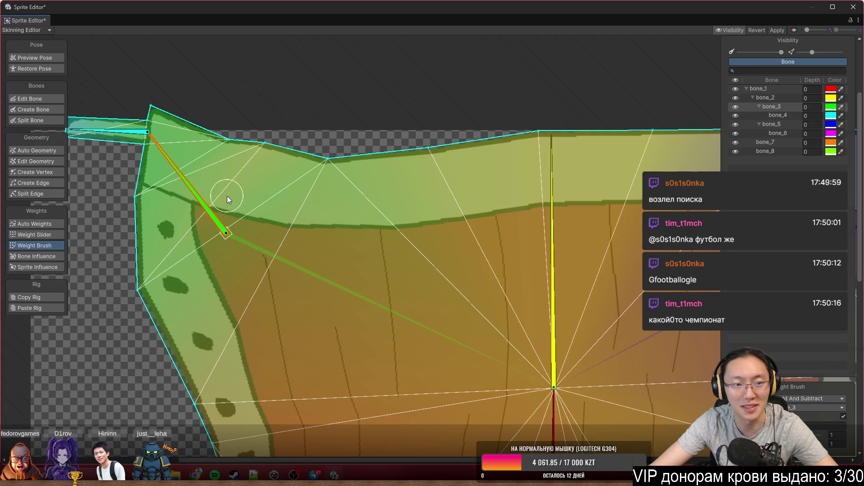
pyautogui.moveTo(190, 187)
pyautogui.mouseDown()
pyautogui.moveTo(147, 220)
pyautogui.moveTo(135, 245)
pyautogui.moveTo(120, 234)
pyautogui.moveTo(118, 245)
pyautogui.mouseUp()
pyautogui.click(547, 289)
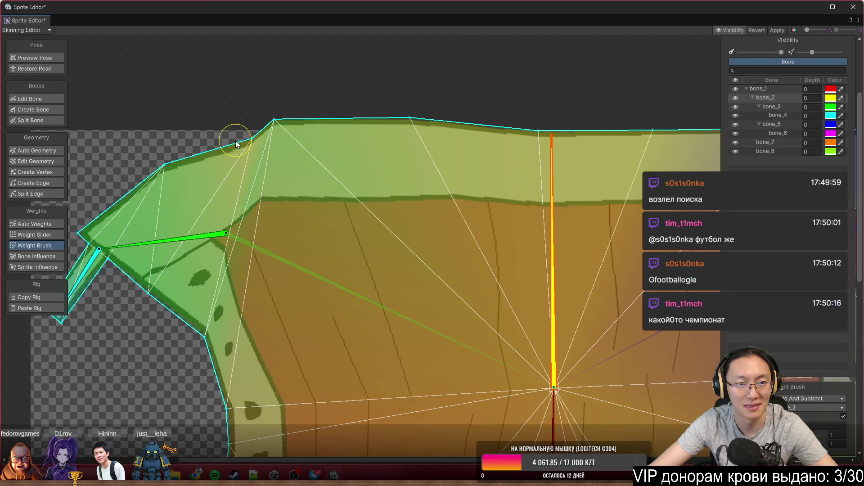
pyautogui.click(197, 230)
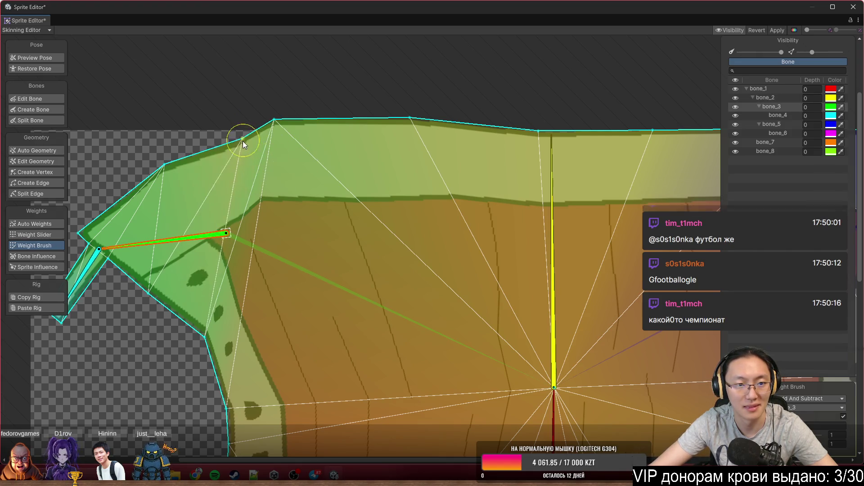
pyautogui.moveTo(185, 228)
pyautogui.mouseDown()
pyautogui.moveTo(174, 211)
pyautogui.moveTo(185, 170)
pyautogui.moveTo(204, 150)
pyautogui.moveTo(184, 166)
pyautogui.mouseUp()
# Paint bone_2 weight down the left side and test it by rotating bone_3.
pyautogui.moveTo(234, 230); pyautogui.dragTo(353, 161)
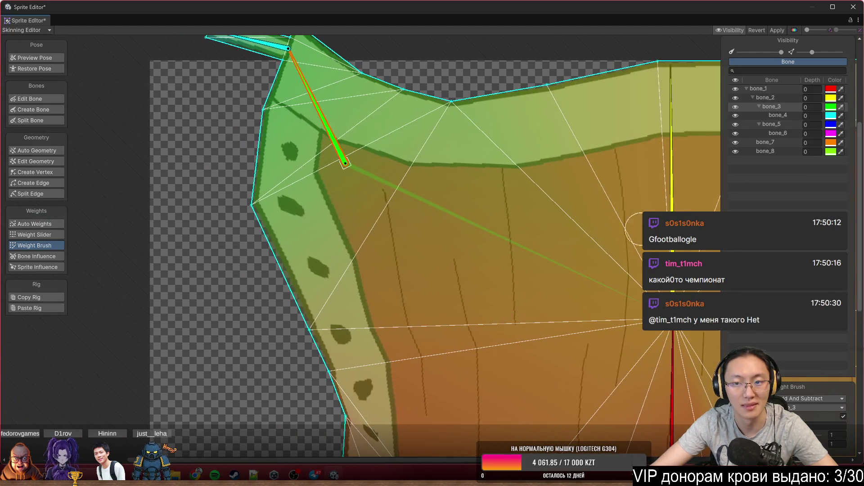
pyautogui.click(662, 229)
pyautogui.moveTo(240, 210); pyautogui.dragTo(240, 226)
pyautogui.moveTo(320, 135)
pyautogui.mouseDown()
pyautogui.moveTo(311, 121)
pyautogui.moveTo(206, 184)
pyautogui.moveTo(196, 241)
pyautogui.moveTo(243, 71)
pyautogui.moveTo(293, 63)
pyautogui.moveTo(212, 201)
pyautogui.moveTo(288, 81)
pyautogui.moveTo(275, 119)
pyautogui.mouseUp()
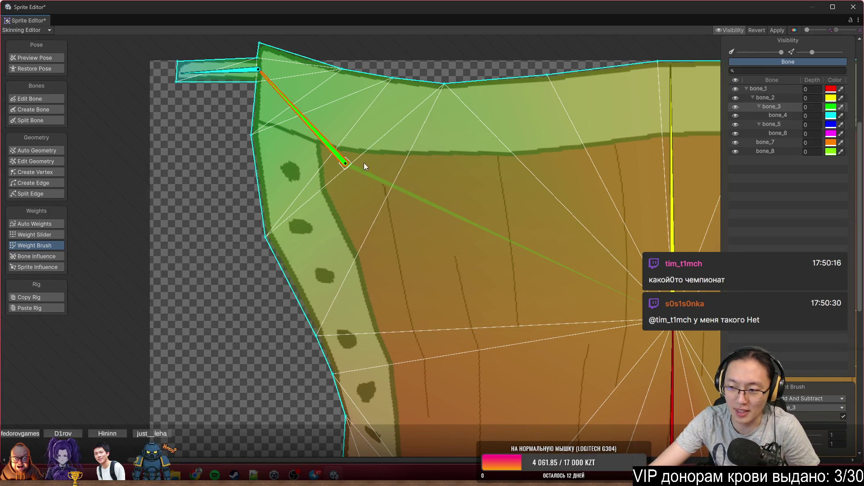
pyautogui.moveTo(604, 220); pyautogui.dragTo(379, 209)
pyautogui.moveTo(490, 186); pyautogui.dragTo(359, 191)
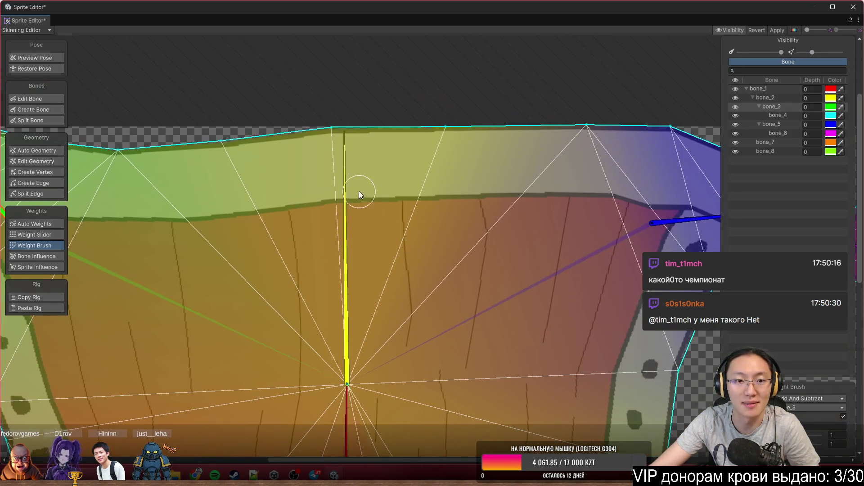
pyautogui.click(358, 176)
# Paint bone_2 and bone_5 weights over the upper-right rim, testing by bending bone_5.
pyautogui.press('f')
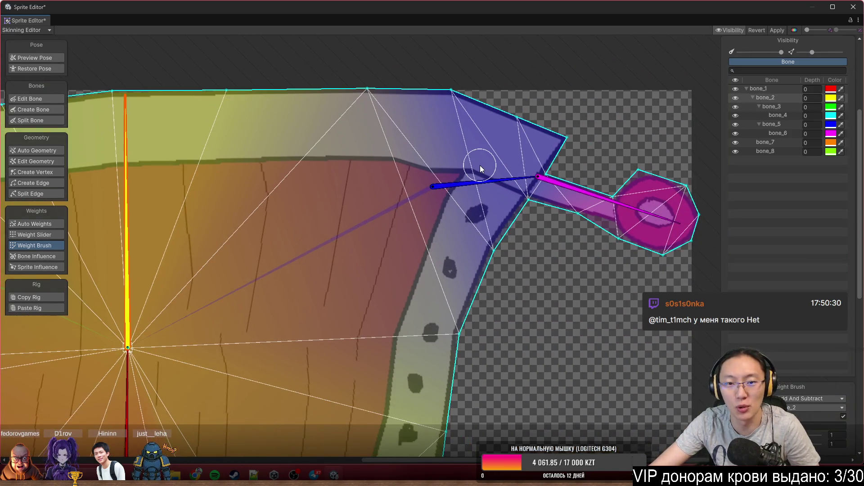
pyautogui.moveTo(493, 174); pyautogui.dragTo(495, 67)
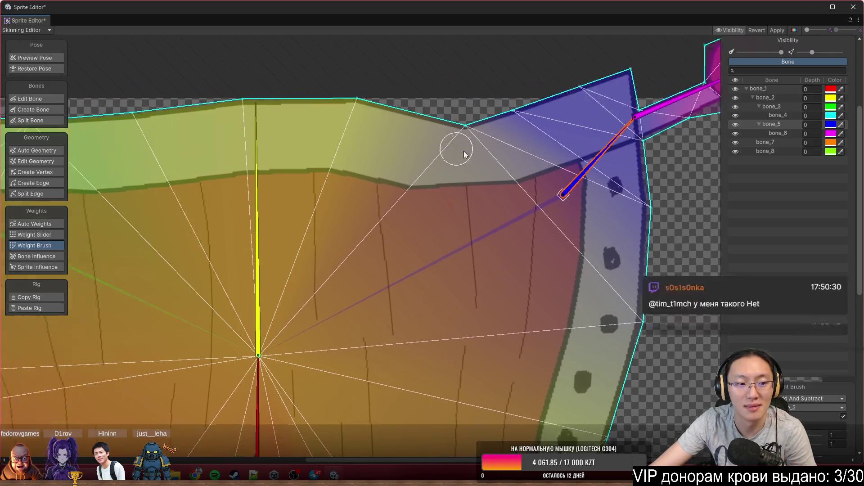
pyautogui.click(277, 222)
pyautogui.moveTo(514, 167); pyautogui.dragTo(498, 116)
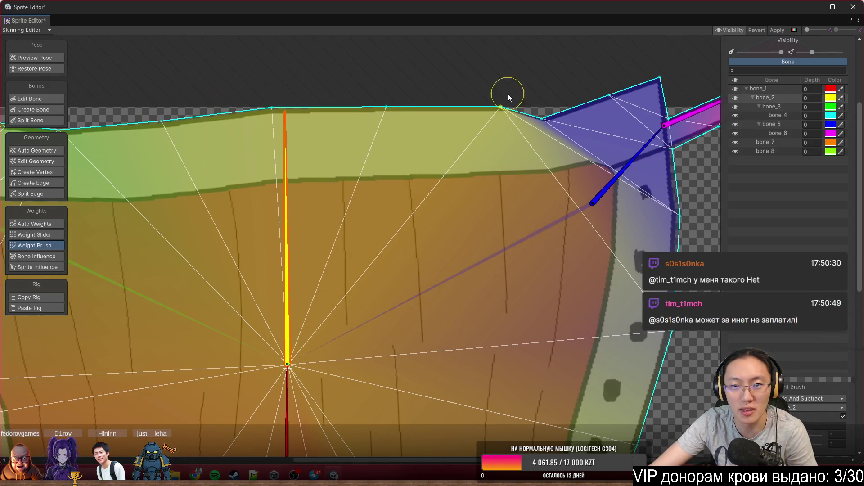
pyautogui.moveTo(631, 157); pyautogui.dragTo(653, 212)
pyautogui.click(500, 117)
pyautogui.moveTo(503, 118)
pyautogui.mouseDown()
pyautogui.moveTo(514, 116)
pyautogui.moveTo(388, 132)
pyautogui.moveTo(399, 110)
pyautogui.mouseUp()
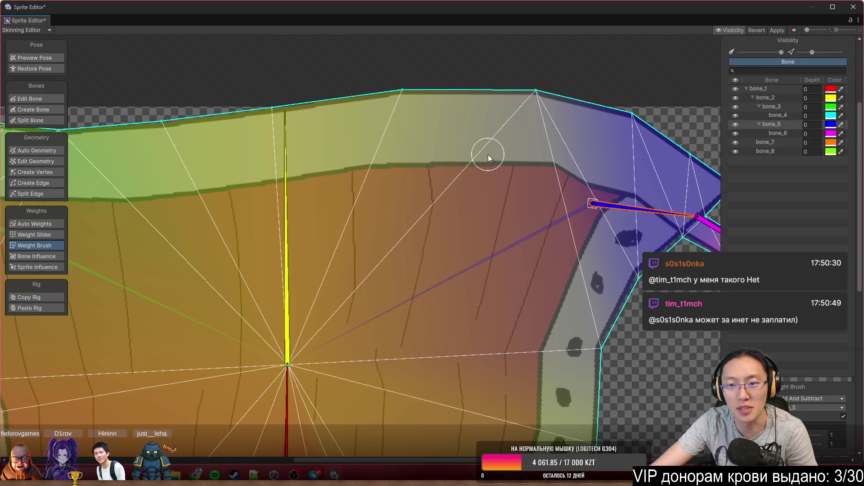
# Add more bone_2 influence over the upper mesh and recheck the corner by swinging bone_5.
pyautogui.hscroll(3, 516, 198)
pyautogui.moveTo(521, 220); pyautogui.dragTo(501, 90)
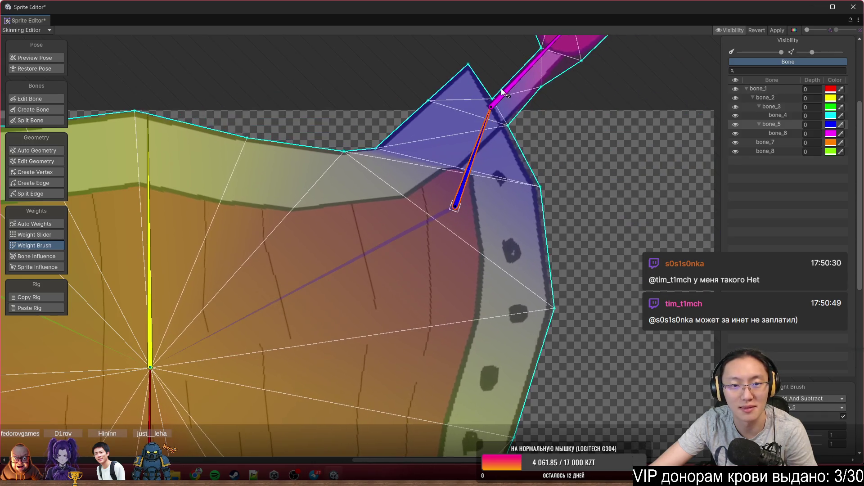
pyautogui.click(142, 240)
pyautogui.moveTo(395, 160)
pyautogui.mouseDown()
pyautogui.moveTo(383, 160)
pyautogui.moveTo(420, 169)
pyautogui.mouseUp()
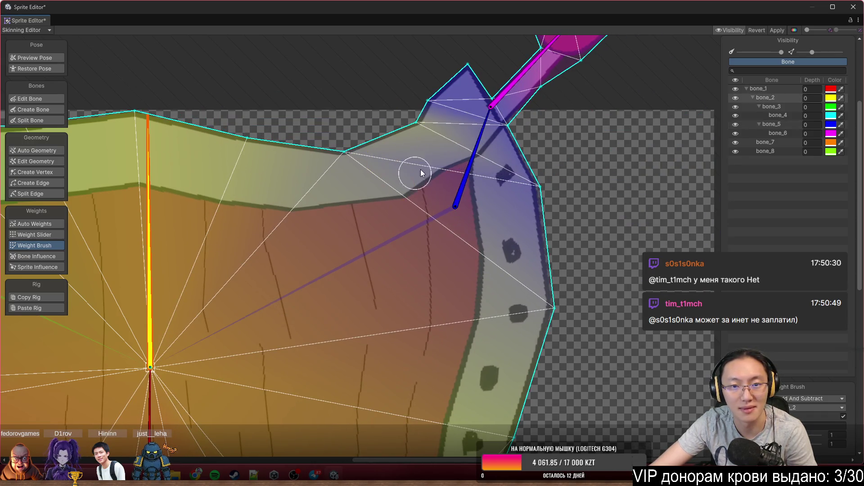
pyautogui.click(475, 144)
pyautogui.moveTo(482, 142)
pyautogui.mouseDown()
pyautogui.moveTo(529, 216)
pyautogui.moveTo(518, 246)
pyautogui.moveTo(522, 229)
pyautogui.moveTo(481, 114)
pyautogui.moveTo(554, 230)
pyautogui.moveTo(539, 258)
pyautogui.moveTo(535, 212)
pyautogui.mouseUp()
pyautogui.scroll(-2, 535, 211)
pyautogui.moveTo(519, 163)
pyautogui.mouseDown()
pyautogui.moveTo(541, 127)
pyautogui.moveTo(547, 142)
pyautogui.moveTo(534, 173)
pyautogui.moveTo(566, 130)
pyautogui.moveTo(585, 166)
pyautogui.moveTo(581, 140)
pyautogui.moveTo(589, 168)
pyautogui.mouseUp()
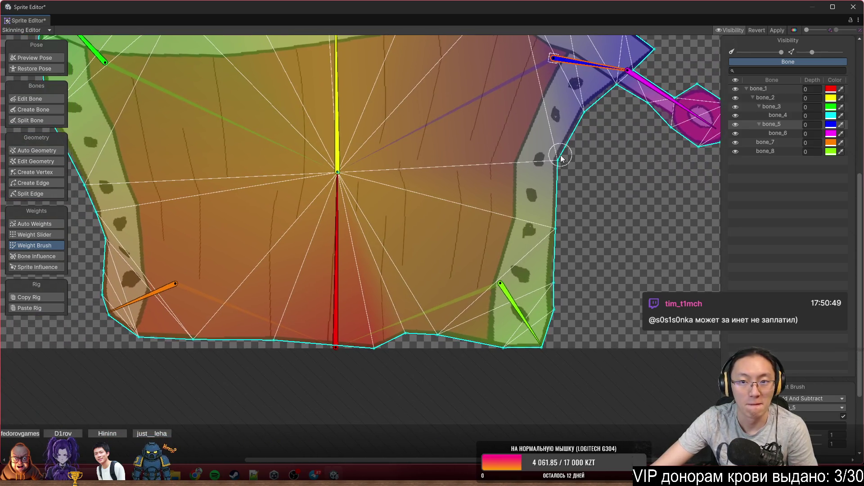
pyautogui.click(336, 292)
# Paint bone_1 weight near the bucket's bottom and test by rotating bone_5 and bone_7.
pyautogui.moveTo(370, 377)
pyautogui.mouseDown()
pyautogui.moveTo(355, 332)
pyautogui.moveTo(377, 351)
pyautogui.moveTo(441, 327)
pyautogui.moveTo(324, 350)
pyautogui.moveTo(188, 348)
pyautogui.moveTo(251, 340)
pyautogui.mouseUp()
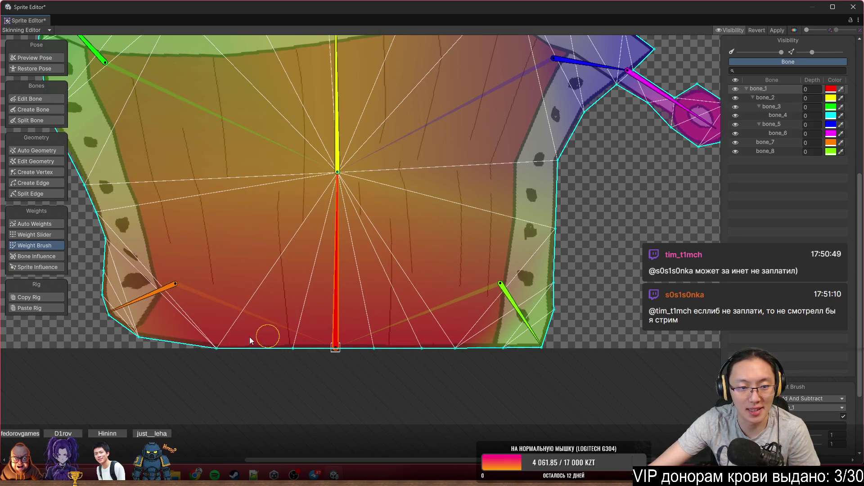
pyautogui.scroll(-2, 397, 357)
pyautogui.scroll(2, 551, 129)
pyautogui.click(551, 130)
pyautogui.moveTo(551, 130)
pyautogui.mouseDown()
pyautogui.moveTo(576, 101)
pyautogui.moveTo(577, 119)
pyautogui.mouseUp()
pyautogui.moveTo(65, 354); pyautogui.dragTo(232, 332)
pyautogui.click(288, 345)
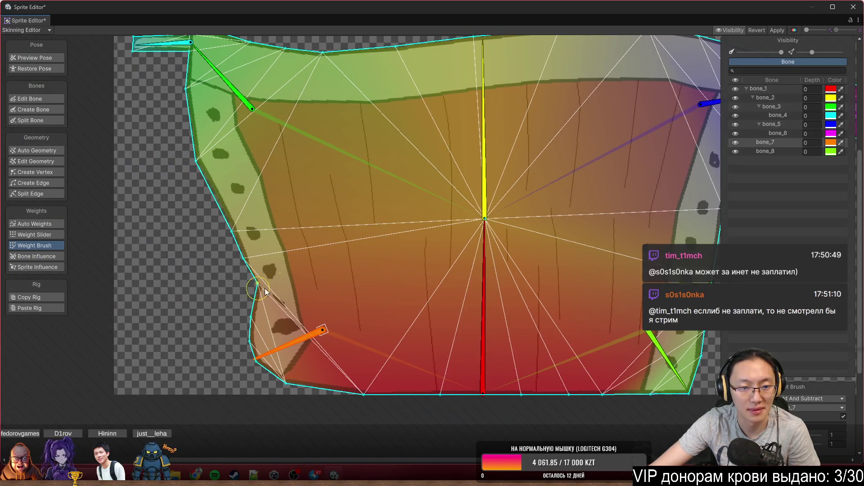
pyautogui.click(481, 219)
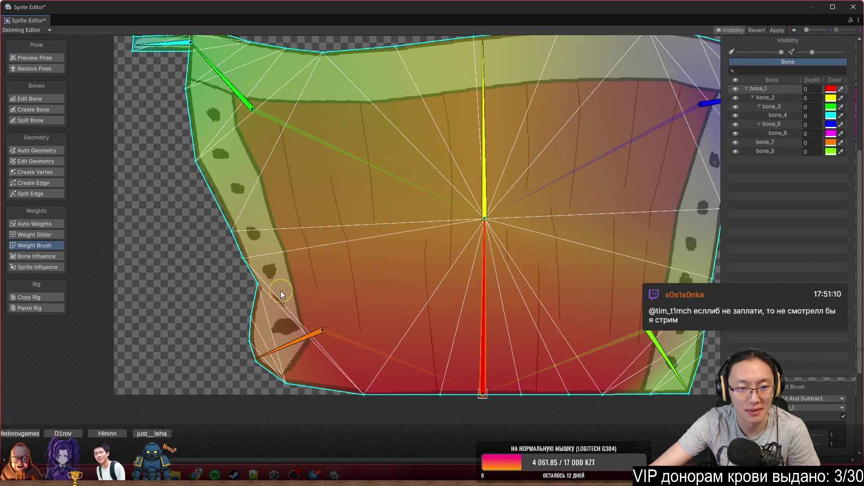
pyautogui.moveTo(283, 334)
pyautogui.mouseDown()
pyautogui.moveTo(292, 374)
pyautogui.moveTo(276, 396)
pyautogui.moveTo(232, 317)
pyautogui.moveTo(209, 395)
pyautogui.moveTo(270, 342)
pyautogui.mouseUp()
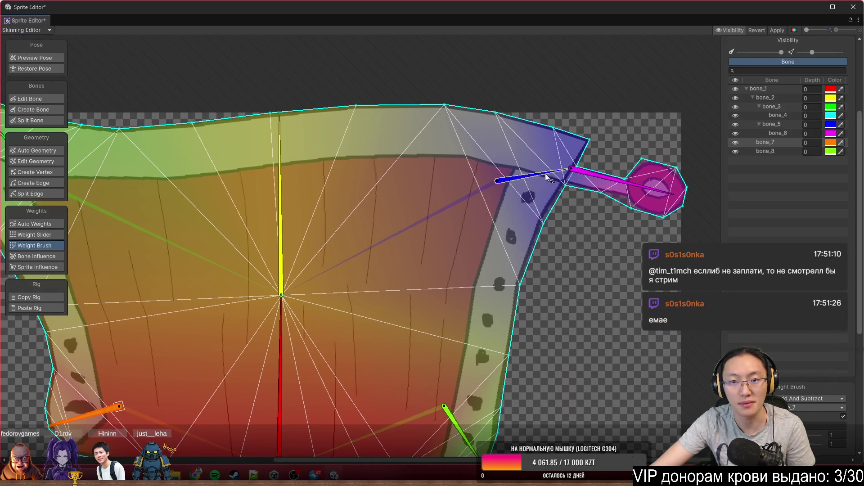
# Paint bone_5 influence onto the right rim strip and check the lower-right corner with bone_8.
pyautogui.moveTo(544, 174)
pyautogui.mouseDown()
pyautogui.moveTo(565, 155)
pyautogui.moveTo(553, 132)
pyautogui.mouseUp()
pyautogui.moveTo(497, 93)
pyautogui.mouseDown()
pyautogui.moveTo(563, 207)
pyautogui.moveTo(574, 183)
pyautogui.moveTo(588, 192)
pyautogui.mouseUp()
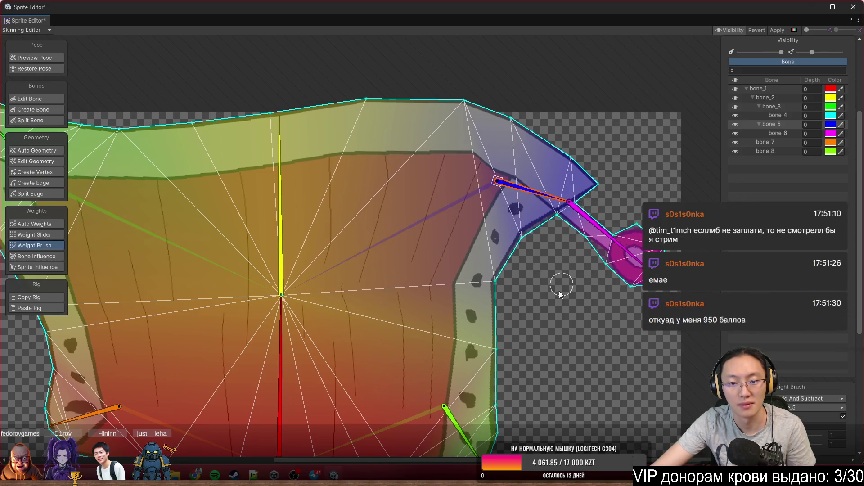
pyautogui.scroll(-5, 561, 293)
pyautogui.moveTo(524, 223)
pyautogui.mouseDown()
pyautogui.moveTo(494, 235)
pyautogui.moveTo(494, 185)
pyautogui.moveTo(505, 211)
pyautogui.mouseUp()
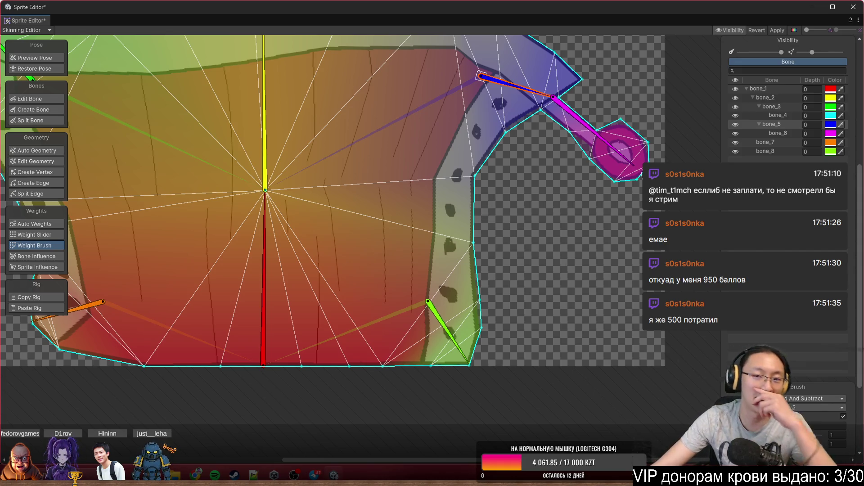
pyautogui.scroll(3, 588, 245)
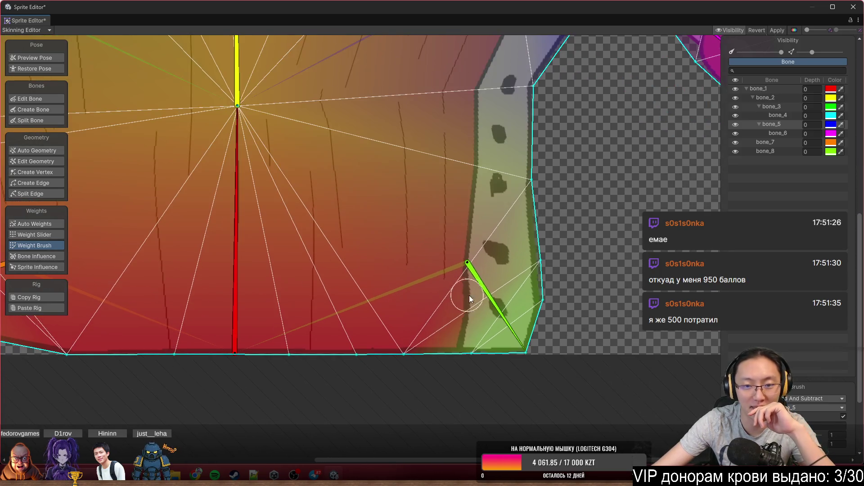
pyautogui.click(484, 293)
pyautogui.moveTo(508, 298)
pyautogui.mouseDown()
pyautogui.moveTo(540, 295)
pyautogui.moveTo(563, 271)
pyautogui.moveTo(441, 360)
pyautogui.moveTo(515, 371)
pyautogui.moveTo(353, 357)
pyautogui.moveTo(293, 362)
pyautogui.mouseUp()
pyautogui.moveTo(468, 313)
pyautogui.mouseDown()
pyautogui.moveTo(509, 302)
pyautogui.moveTo(550, 255)
pyautogui.moveTo(507, 390)
pyautogui.moveTo(488, 411)
pyautogui.moveTo(586, 375)
pyautogui.moveTo(611, 338)
pyautogui.moveTo(418, 395)
pyautogui.moveTo(568, 369)
pyautogui.mouseUp()
pyautogui.hscroll(-5, 565, 216)
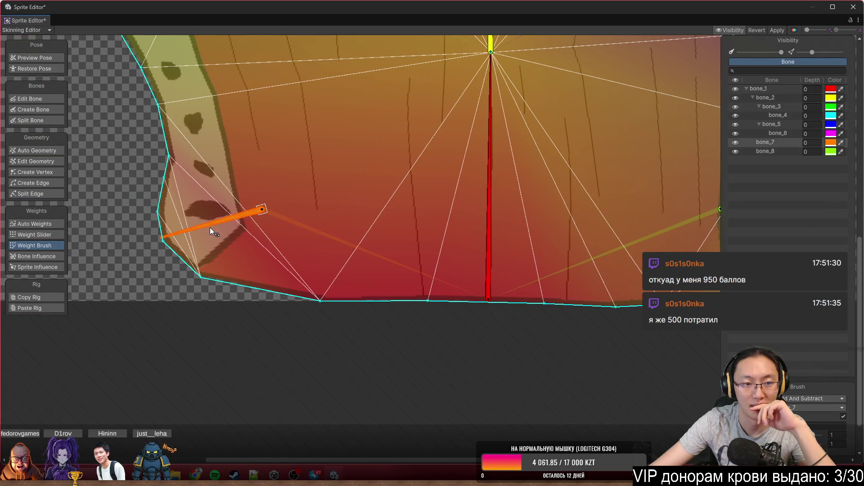
# Paint weights along the bucket's bottom edge, testing with bone_7 and bone_2.
pyautogui.moveTo(210, 228); pyautogui.dragTo(242, 273)
pyautogui.moveTo(322, 316)
pyautogui.mouseDown()
pyautogui.moveTo(335, 307)
pyautogui.moveTo(425, 314)
pyautogui.mouseUp()
pyautogui.scroll(-3, 323, 295)
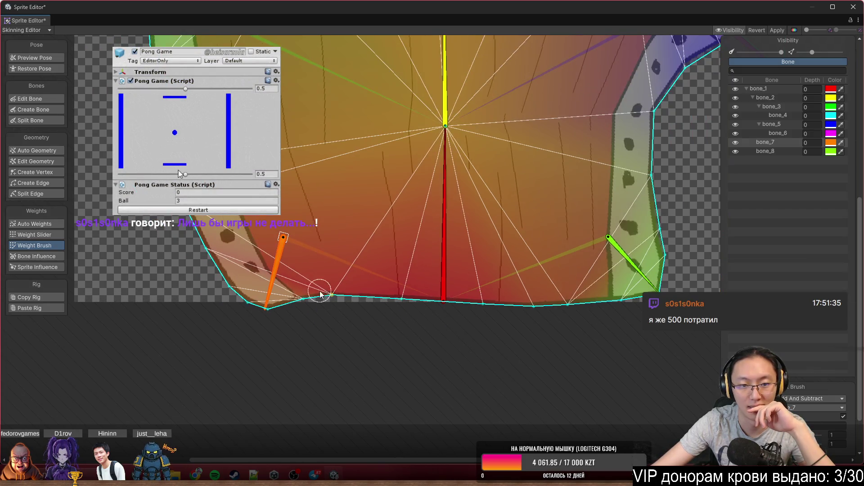
pyautogui.moveTo(275, 280)
pyautogui.mouseDown()
pyautogui.moveTo(202, 277)
pyautogui.moveTo(189, 241)
pyautogui.moveTo(204, 307)
pyautogui.moveTo(299, 347)
pyautogui.moveTo(201, 325)
pyautogui.moveTo(264, 343)
pyautogui.moveTo(177, 266)
pyautogui.moveTo(216, 270)
pyautogui.moveTo(275, 360)
pyautogui.mouseUp()
pyautogui.moveTo(457, 180)
pyautogui.mouseDown()
pyautogui.moveTo(454, 92)
pyautogui.moveTo(402, 72)
pyautogui.moveTo(427, 66)
pyautogui.moveTo(399, 75)
pyautogui.mouseUp()
# Zoom in to inspect the left-edge weights, then apply the skinning changes.
pyautogui.moveTo(308, 212); pyautogui.dragTo(360, 201)
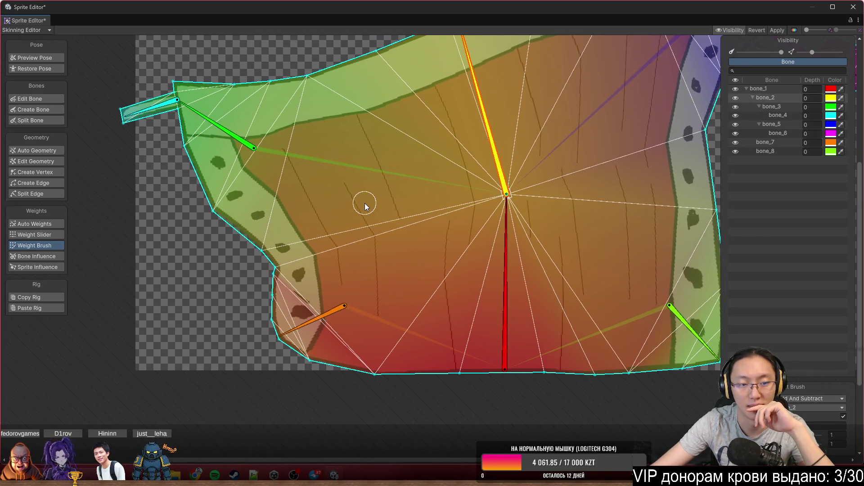
pyautogui.scroll(5, 222, 274)
pyautogui.scroll(-3, 257, 286)
pyautogui.scroll(-3, 419, 189)
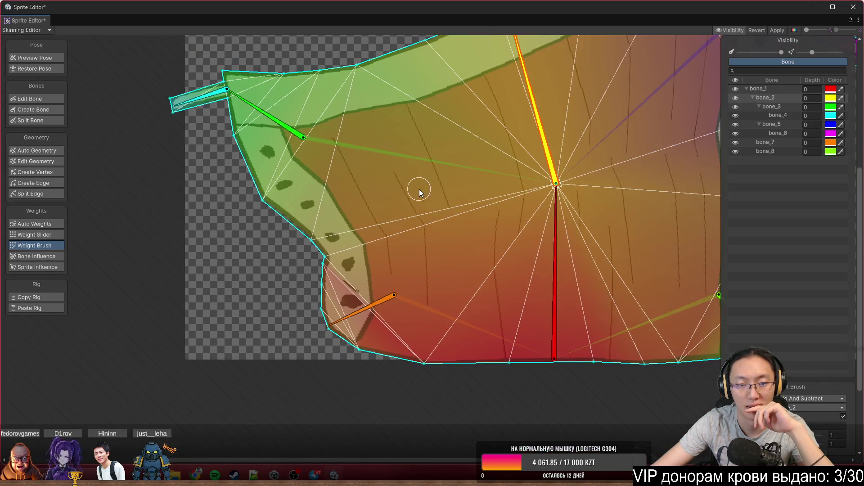
pyautogui.scroll(5, 508, 160)
pyautogui.scroll(-2, 513, 201)
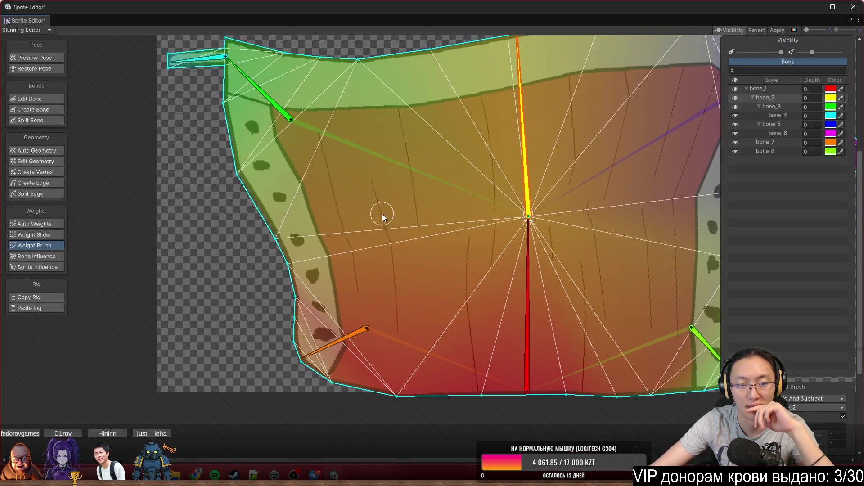
pyautogui.scroll(2, 396, 208)
pyautogui.scroll(-3, 520, 190)
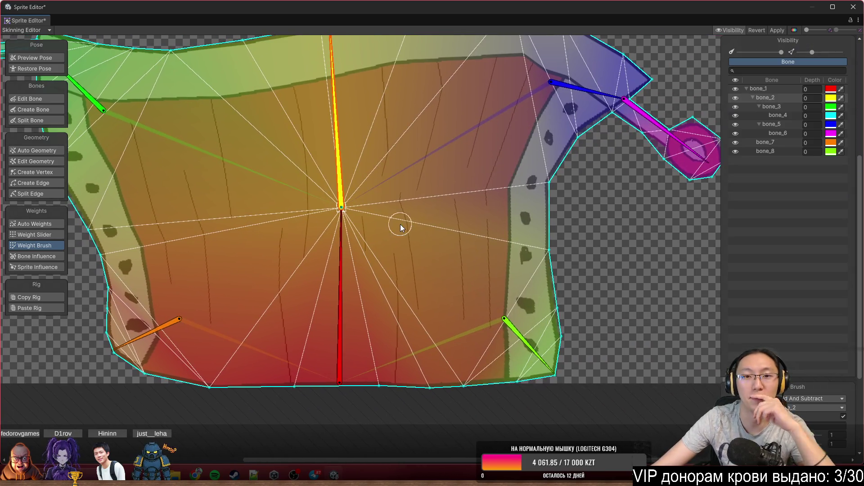
pyautogui.scroll(3, 428, 193)
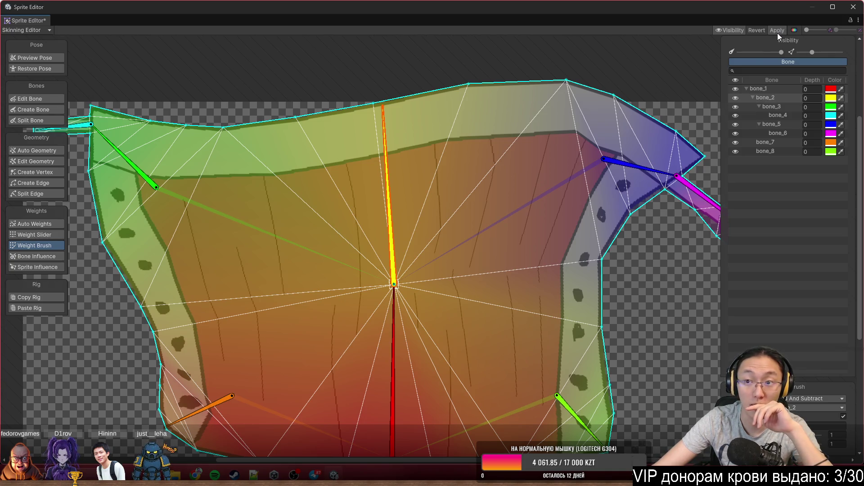
pyautogui.click(777, 31)
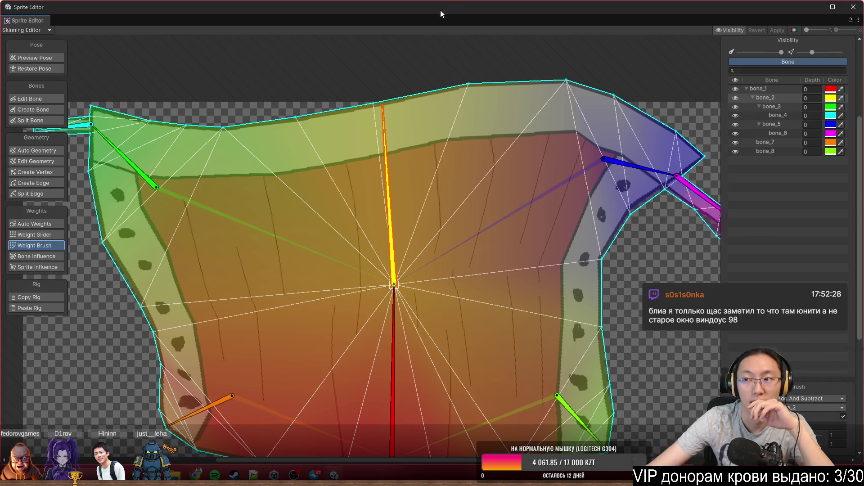
# Wait for the Apply progress to finish saving the weights to the bucket sprite.
pyautogui.scroll(-3, 482, 191)
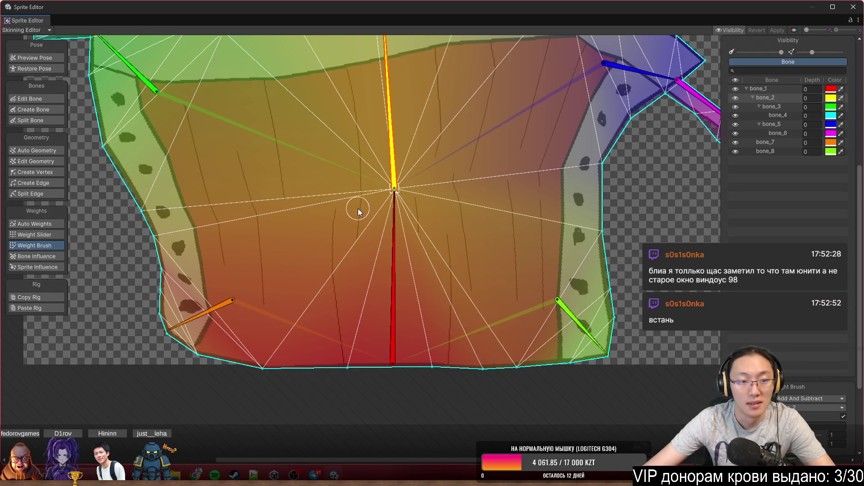
pyautogui.scroll(3, 358, 212)
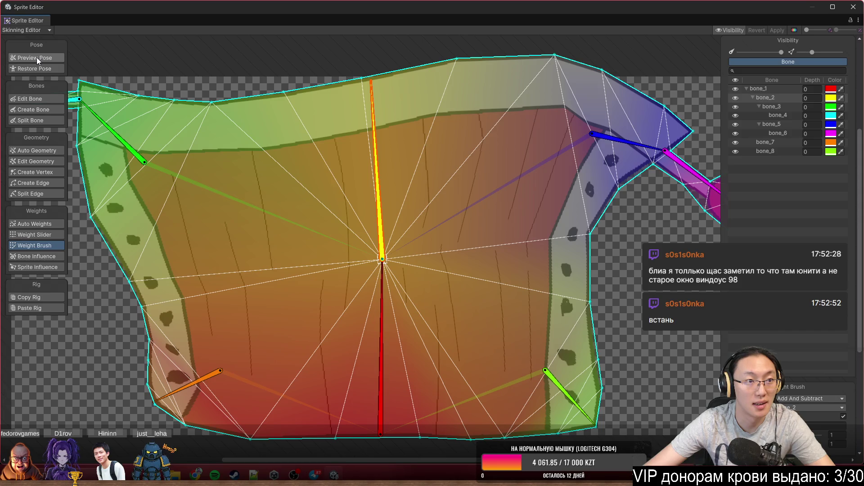
# Enable Preview Pose, reset to rest pose, then tilt bone_2 and the root bone to test deformation.
pyautogui.click(38, 58)
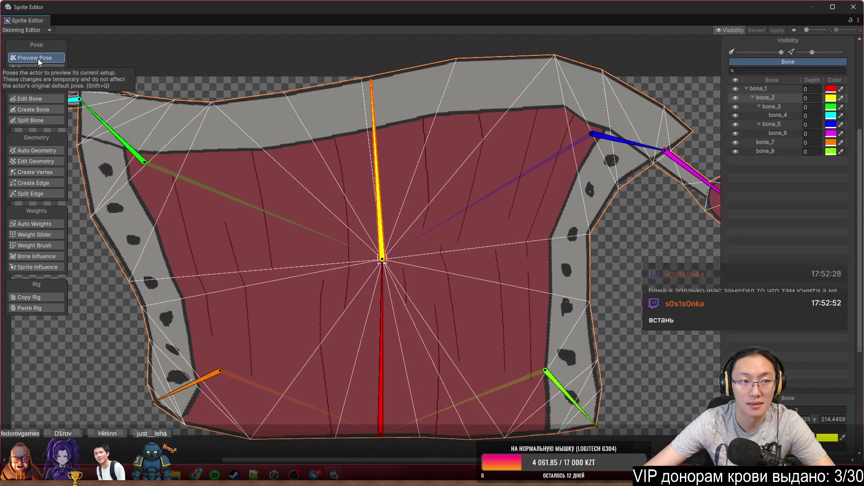
pyautogui.click(50, 68)
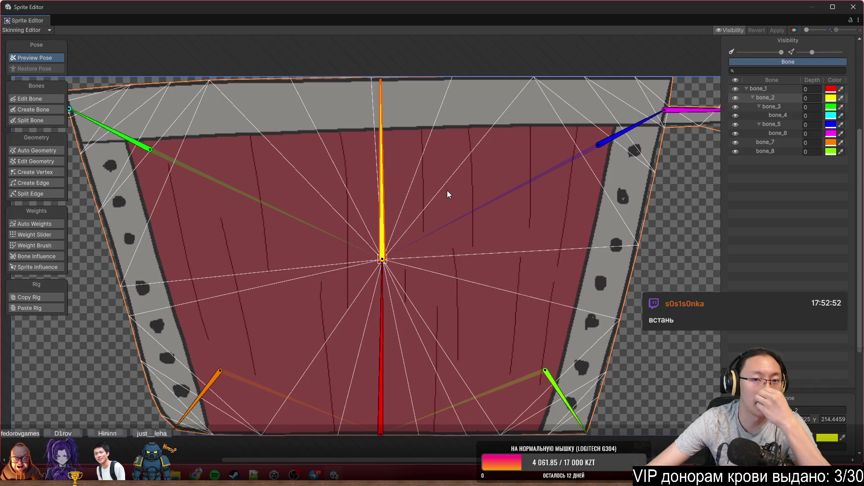
pyautogui.moveTo(384, 148)
pyautogui.mouseDown()
pyautogui.moveTo(444, 149)
pyautogui.moveTo(362, 93)
pyautogui.moveTo(414, 98)
pyautogui.moveTo(388, 83)
pyautogui.moveTo(418, 74)
pyautogui.moveTo(393, 64)
pyautogui.mouseUp()
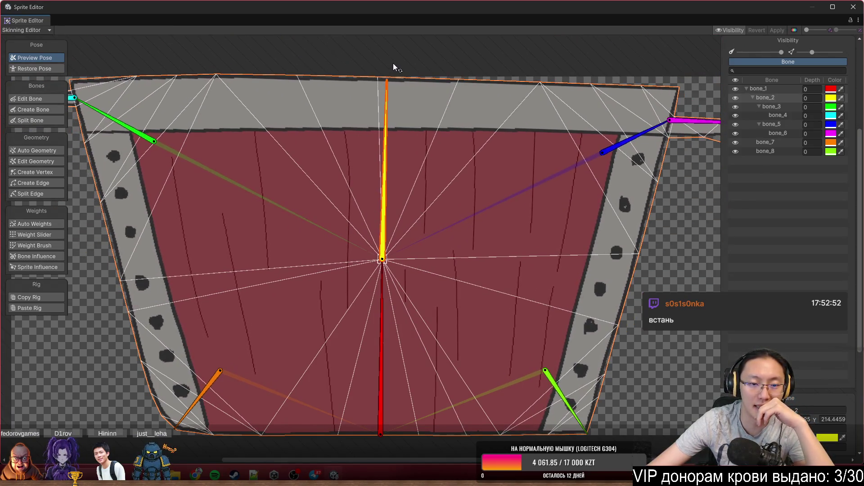
pyautogui.moveTo(380, 290)
pyautogui.mouseDown()
pyautogui.moveTo(249, 375)
pyautogui.moveTo(521, 467)
pyautogui.moveTo(371, 288)
pyautogui.moveTo(383, 281)
pyautogui.moveTo(380, 260)
pyautogui.mouseUp()
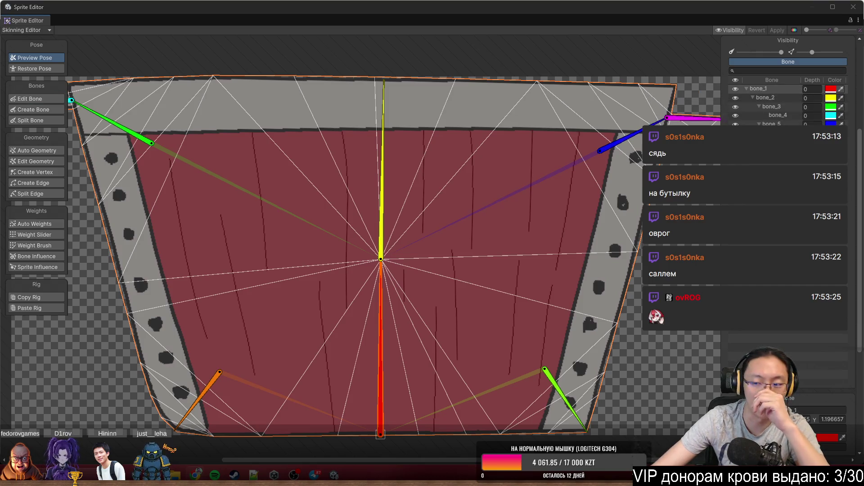
# Stretch the bucket by pulling bone_2's joint, then undo back to the rest pose.
pyautogui.moveTo(455, 243); pyautogui.dragTo(421, 227)
pyautogui.click(610, 119)
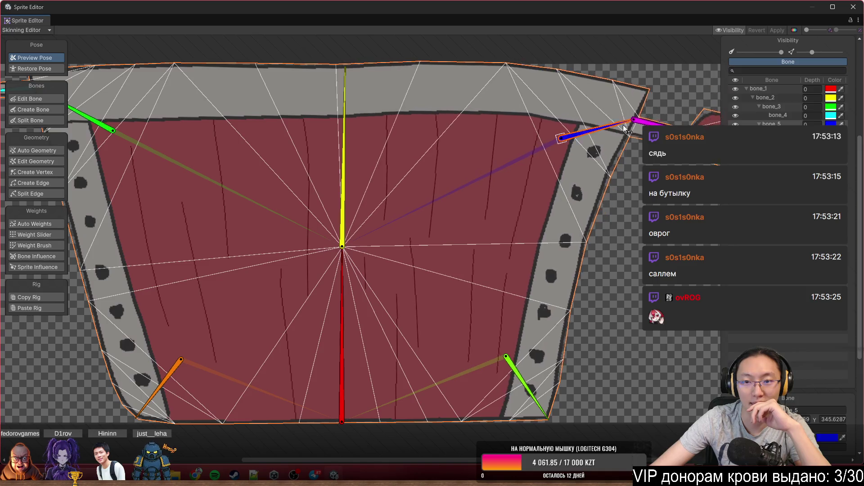
pyautogui.moveTo(425, 216)
pyautogui.mouseDown()
pyautogui.moveTo(487, 272)
pyautogui.moveTo(552, 253)
pyautogui.mouseUp()
pyautogui.moveTo(458, 233)
pyautogui.mouseDown()
pyautogui.moveTo(546, 178)
pyautogui.moveTo(448, 39)
pyautogui.moveTo(302, 180)
pyautogui.moveTo(449, 293)
pyautogui.moveTo(590, 237)
pyautogui.mouseUp()
pyautogui.hotkey('ctrl', 'z')
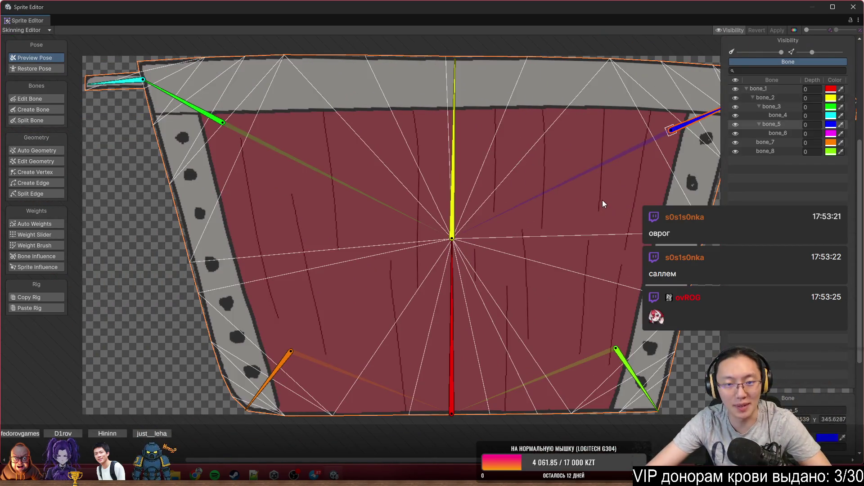
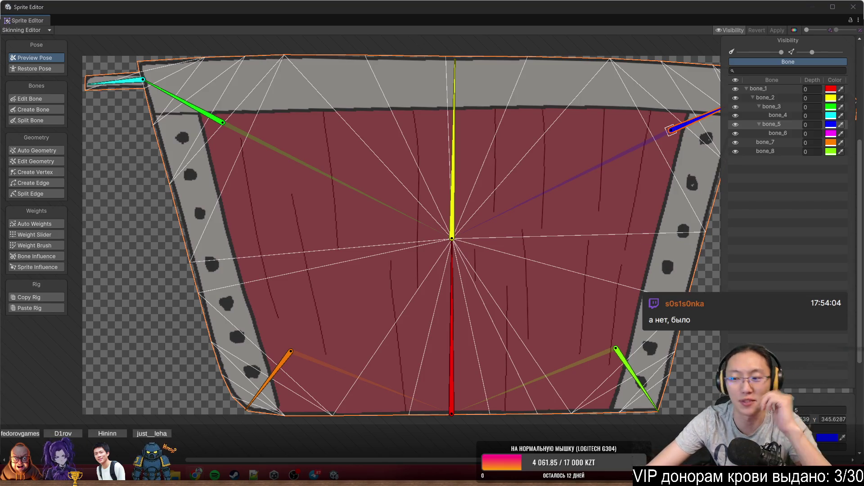
# Pan across the sprite's edges, close the Sprite Editor, and recentre the Scene view on the shelf.
pyautogui.hscroll(5, 469, 171)
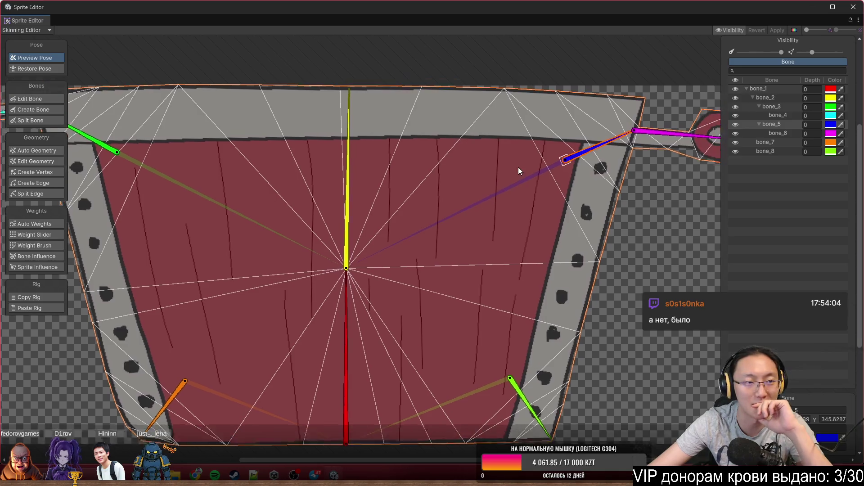
pyautogui.moveTo(511, 167); pyautogui.dragTo(545, 164)
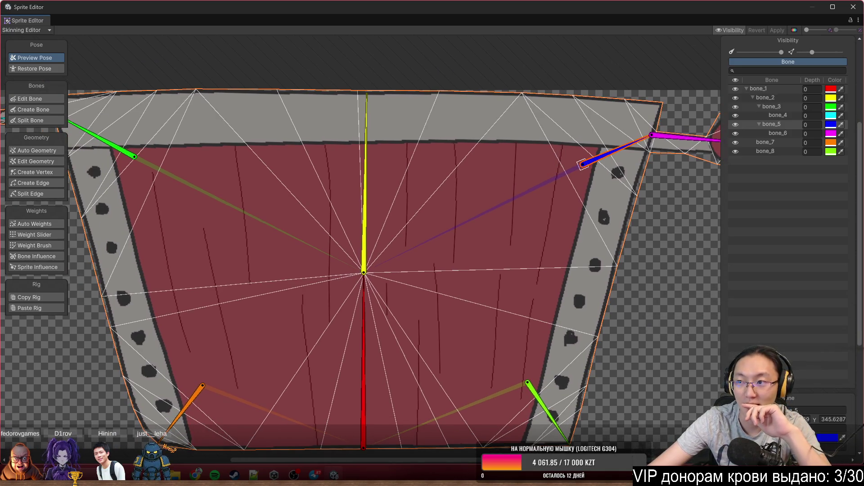
pyautogui.moveTo(490, 167); pyautogui.dragTo(396, 154)
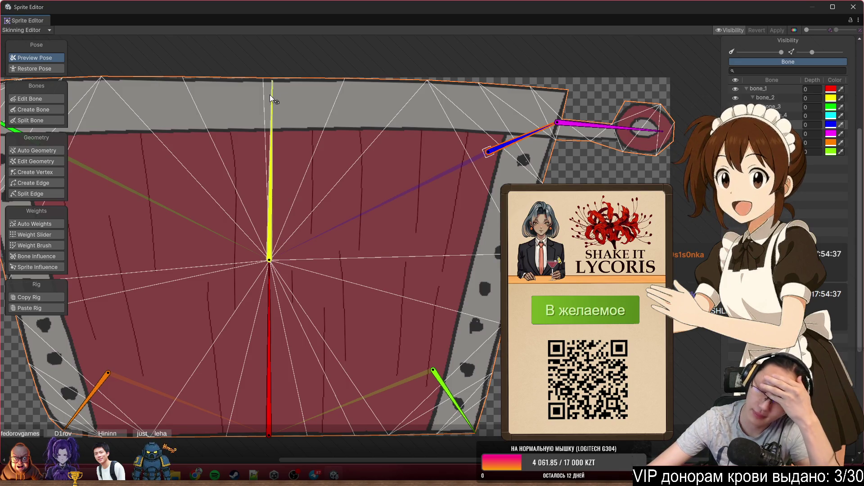
pyautogui.moveTo(274, 127)
pyautogui.mouseDown()
pyautogui.moveTo(452, 109)
pyautogui.moveTo(341, 128)
pyautogui.mouseUp()
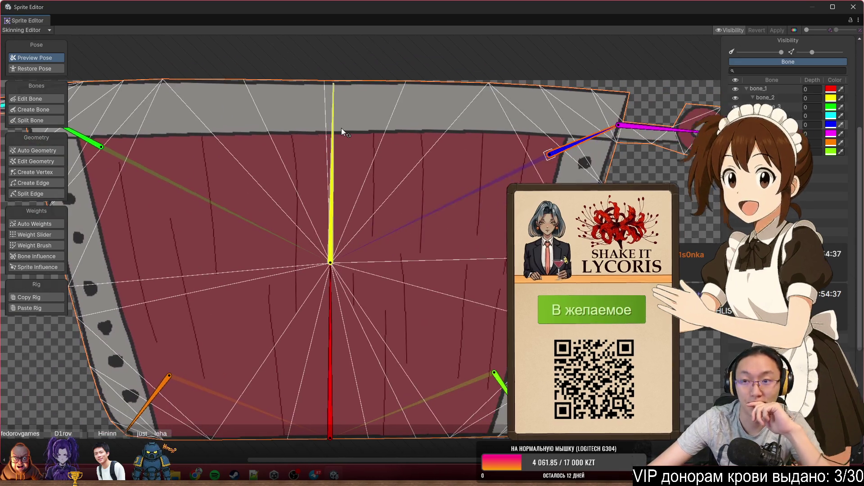
pyautogui.moveTo(431, 94)
pyautogui.mouseDown()
pyautogui.moveTo(526, 211)
pyautogui.moveTo(311, 67)
pyautogui.mouseUp()
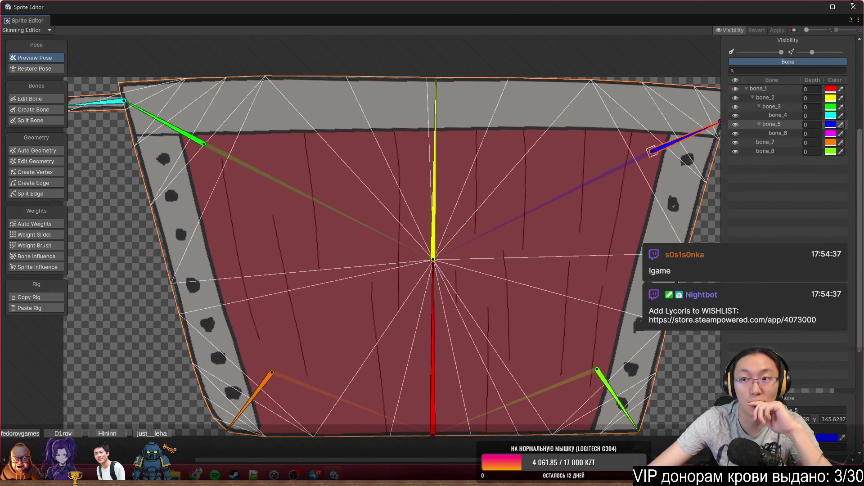
pyautogui.click(853, 6)
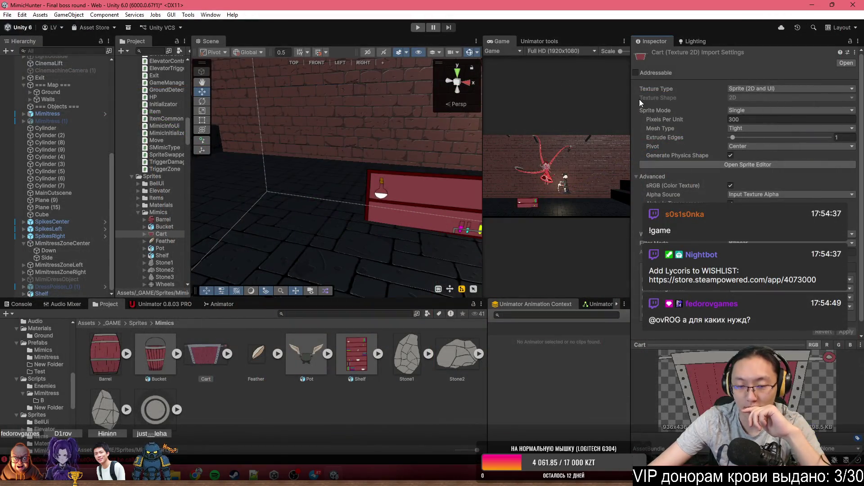
pyautogui.moveTo(399, 212); pyautogui.dragTo(344, 215)
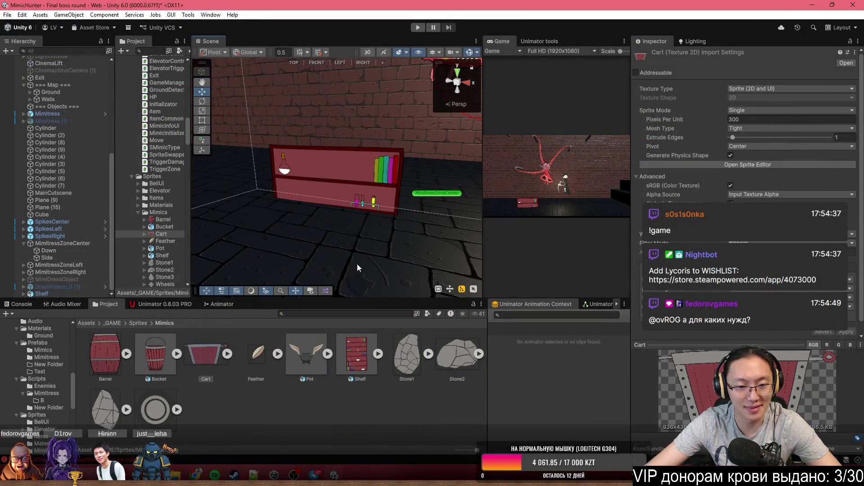
pyautogui.moveTo(357, 263); pyautogui.dragTo(378, 292)
# Inspect the Stone1, Stone2, Stone3 and Wheels sprites, then select the Shelf PSD.
pyautogui.click(407, 358)
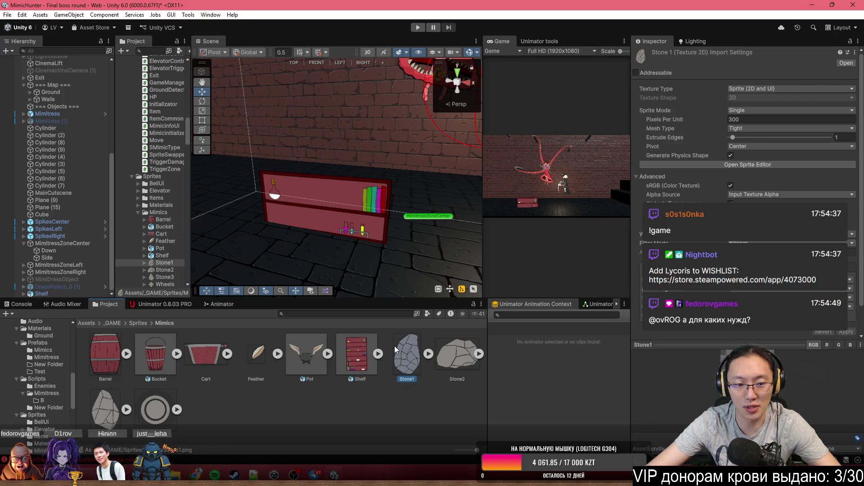
pyautogui.click(447, 351)
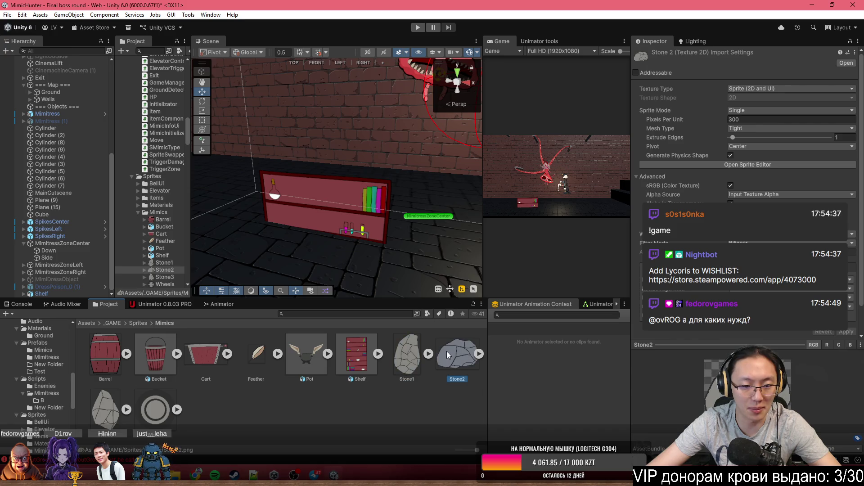
pyautogui.click(97, 420)
pyautogui.click(162, 407)
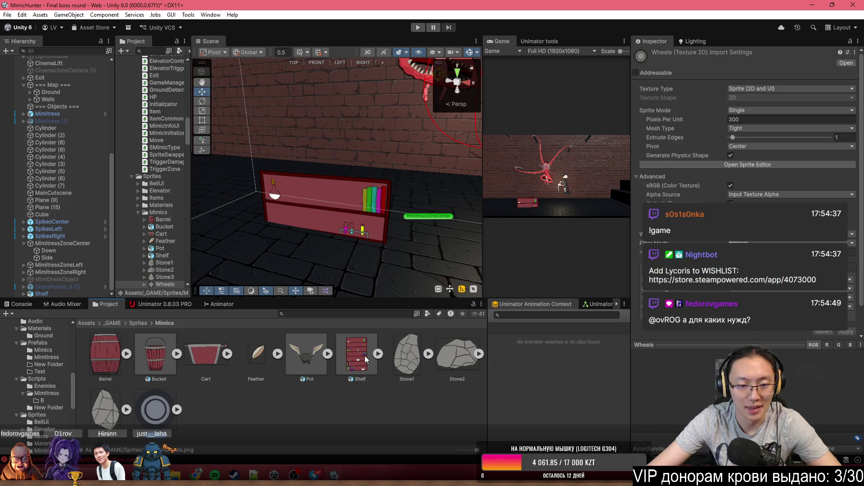
pyautogui.click(355, 363)
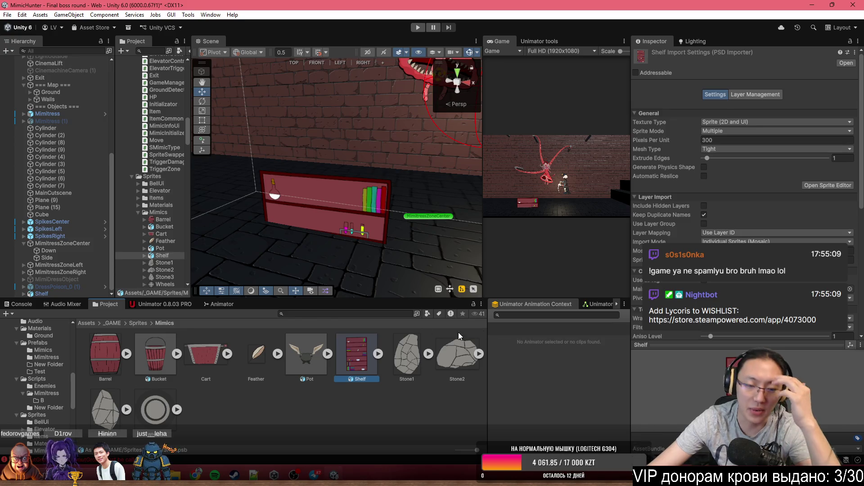
# Expand the Shelf asset to view its book sub-sprites, then collapse it again.
pyautogui.click(378, 354)
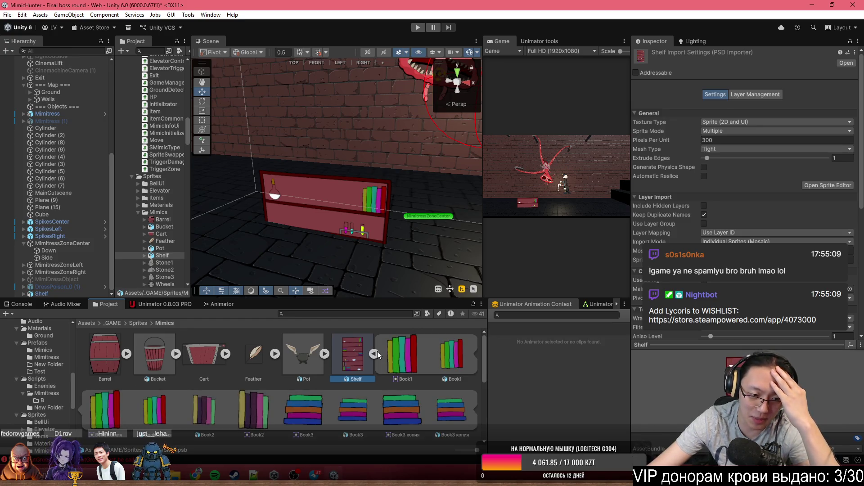
pyautogui.scroll(-3, 363, 403)
pyautogui.scroll(3, 363, 404)
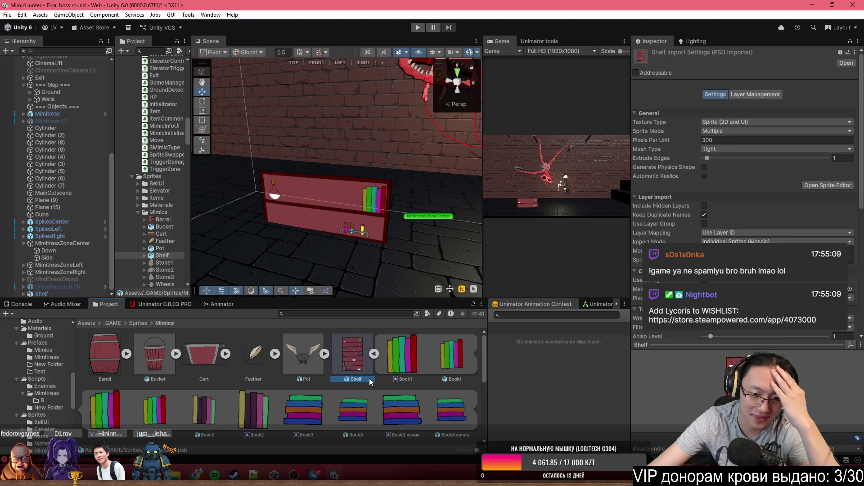
pyautogui.click(373, 355)
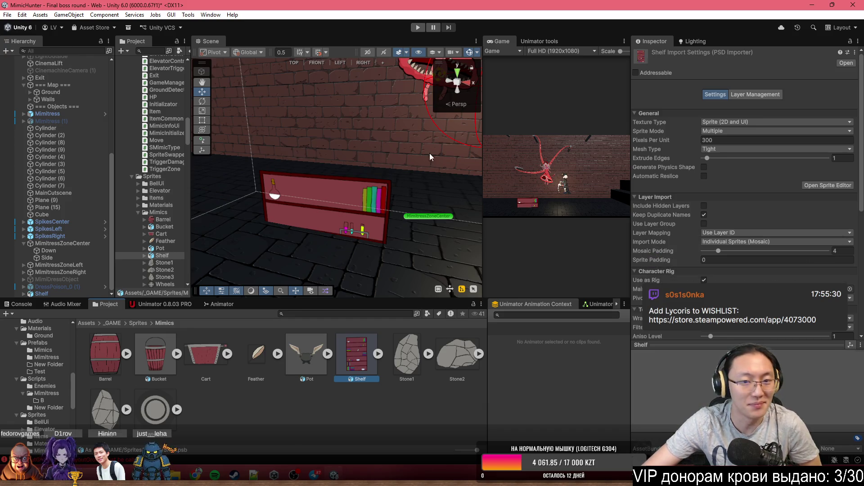
pyautogui.scroll(5, 345, 194)
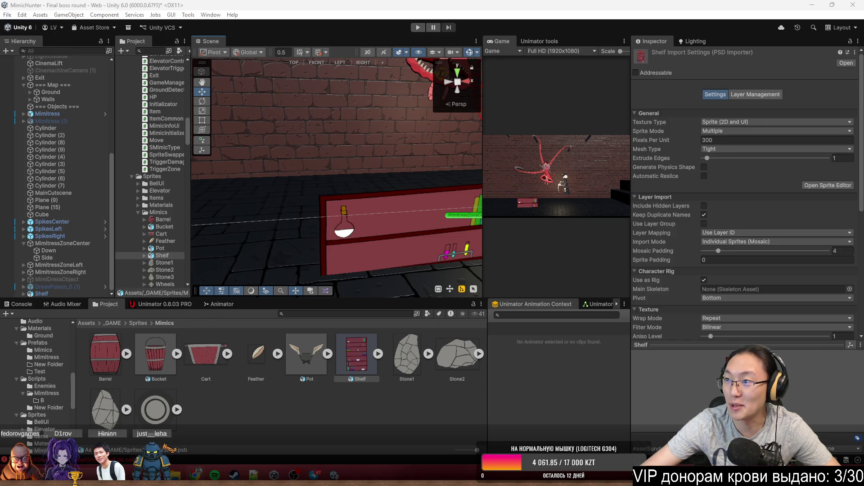
# In Chrome, search Google for 'кримзонлендаю' (Crimsonland).
pyautogui.hotkey('alt', 'Tab')
pyautogui.write('кримзонлендаю')
pyautogui.press('Return')
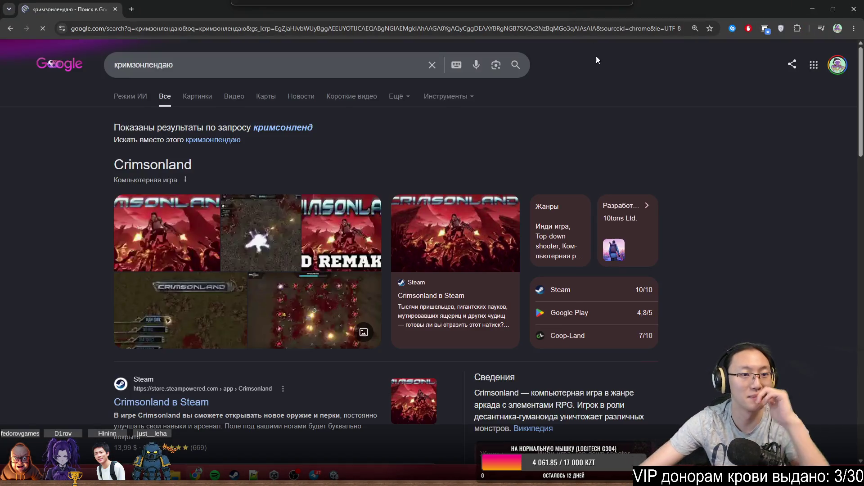
# Open a Crimsonland screenshot's PlayStation Store page, close the Google tab, then close Chrome.
pyautogui.click(308, 318)
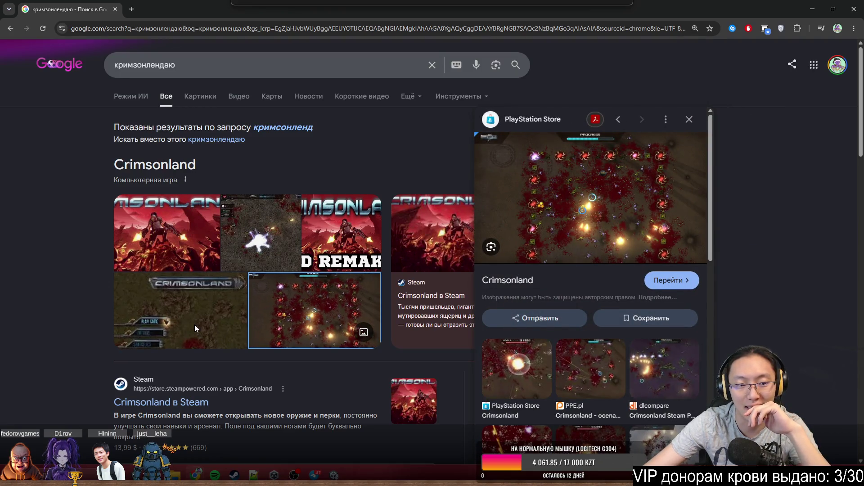
pyautogui.click(557, 212)
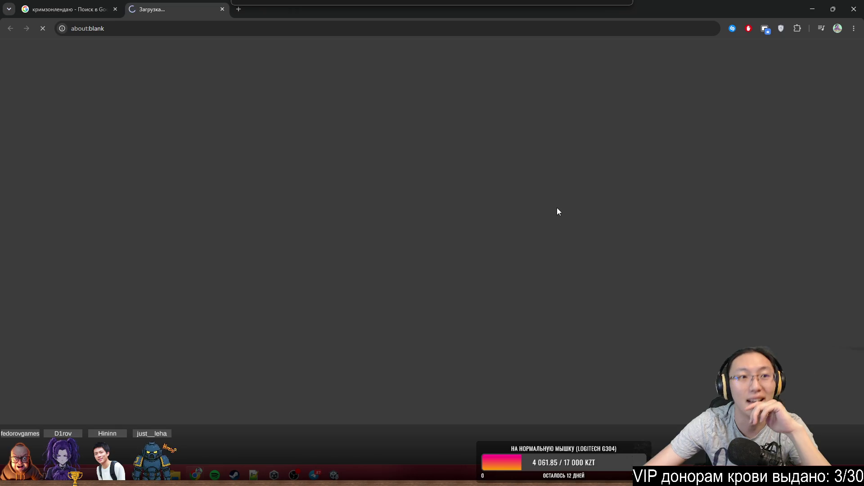
pyautogui.click(86, 8)
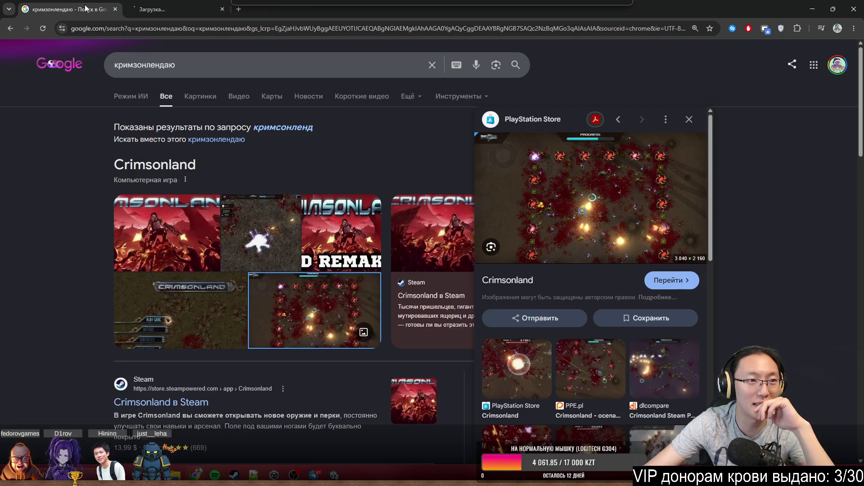
pyautogui.click(113, 12)
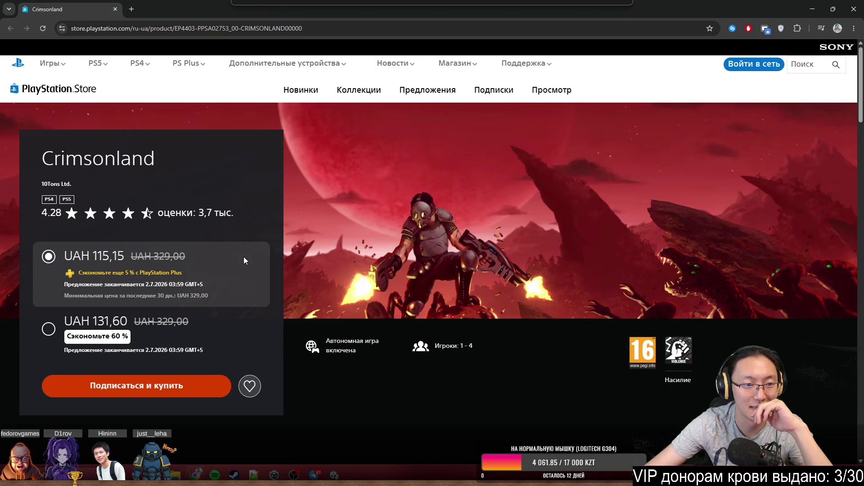
pyautogui.moveTo(496, 15)
pyautogui.mouseDown()
pyautogui.moveTo(515, 42)
pyautogui.moveTo(427, 165)
pyautogui.mouseUp()
pyautogui.click(585, 161)
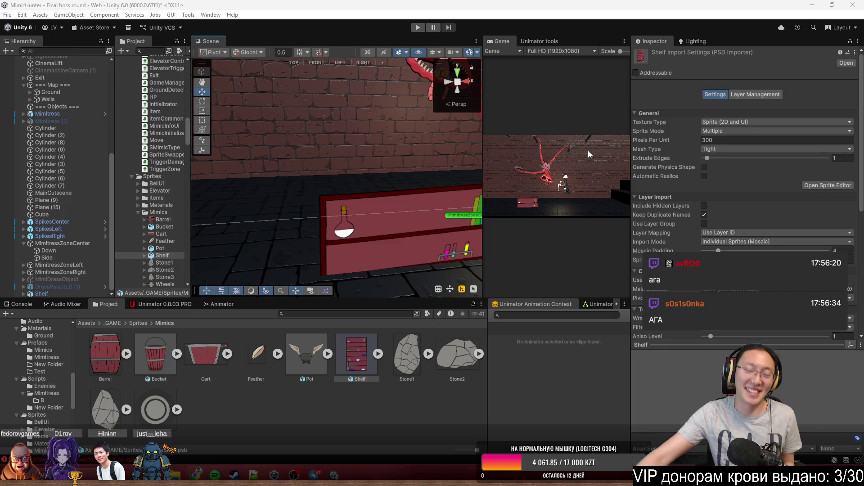
# Open the Shelf PSD in the Sprite Editor and switch it to Skinning Editor mode.
pyautogui.moveTo(311, 136); pyautogui.dragTo(480, 135)
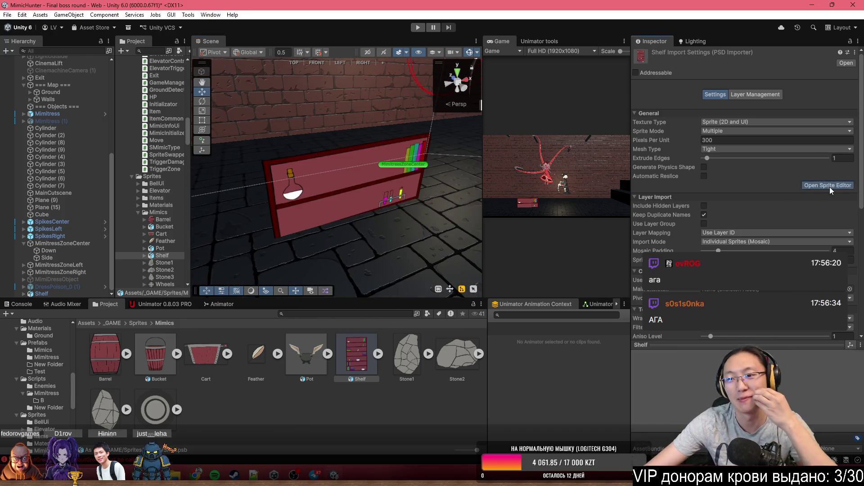
pyautogui.click(830, 187)
pyautogui.click(37, 28)
pyautogui.click(66, 82)
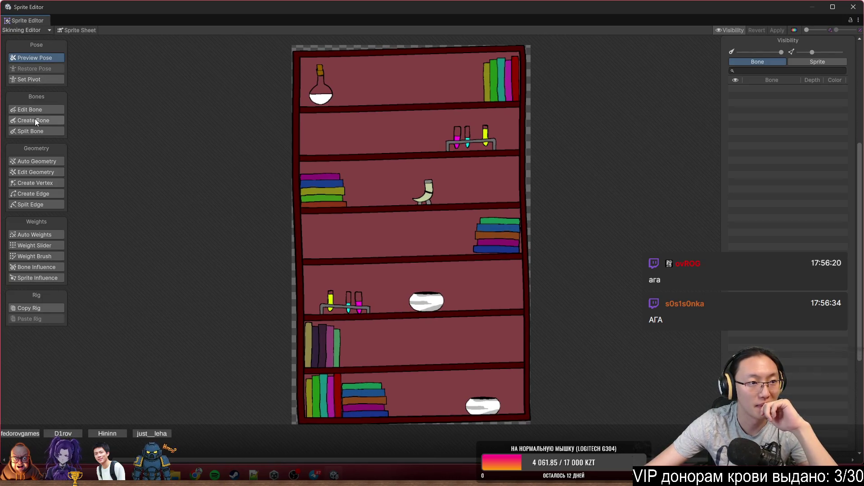
pyautogui.click(36, 121)
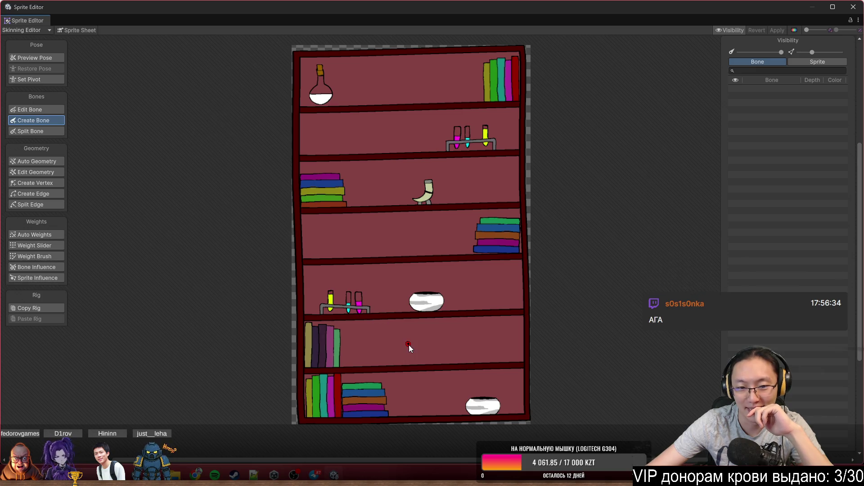
# Chain three bones up the bookcase's centre, from the bottom to the top edge.
pyautogui.scroll(2, 409, 345)
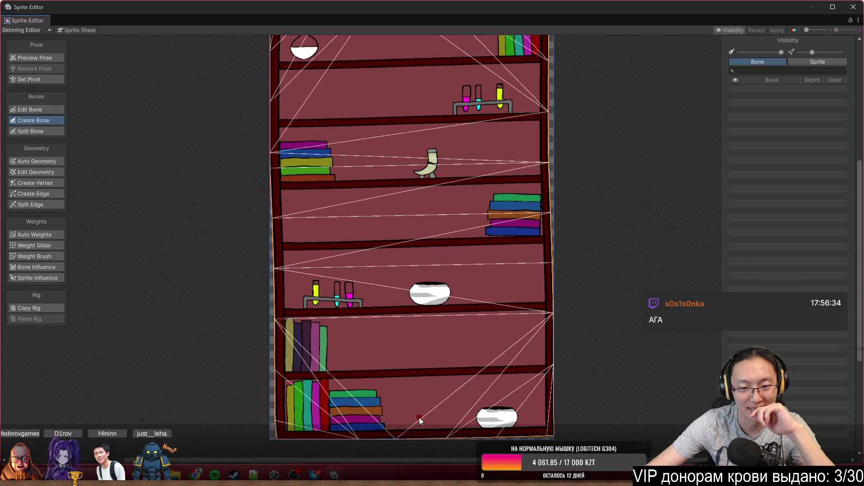
pyautogui.click(417, 437)
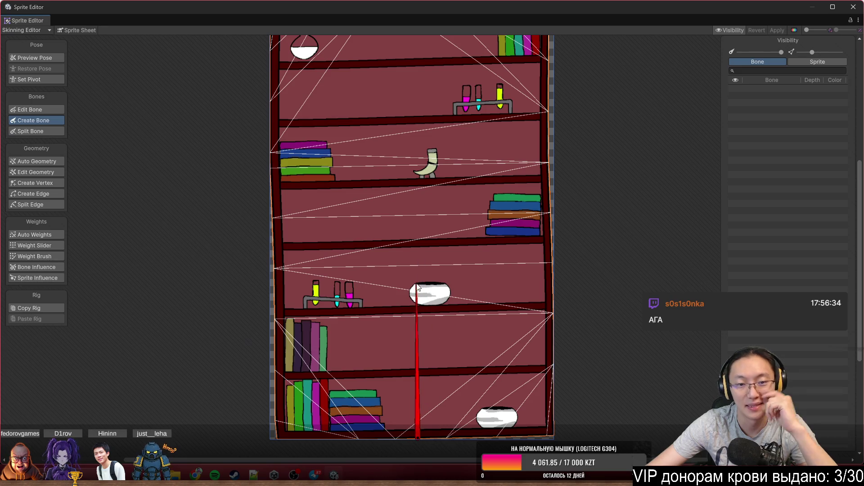
pyautogui.click(418, 313)
pyautogui.scroll(3, 417, 309)
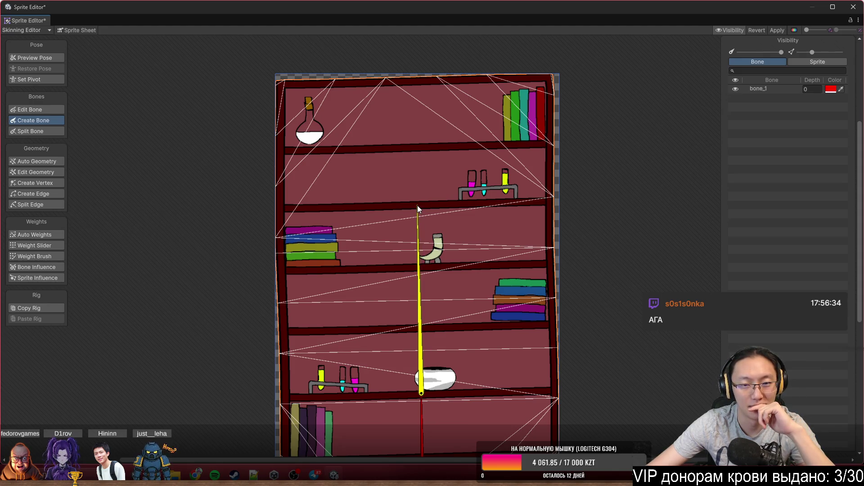
pyautogui.click(417, 205)
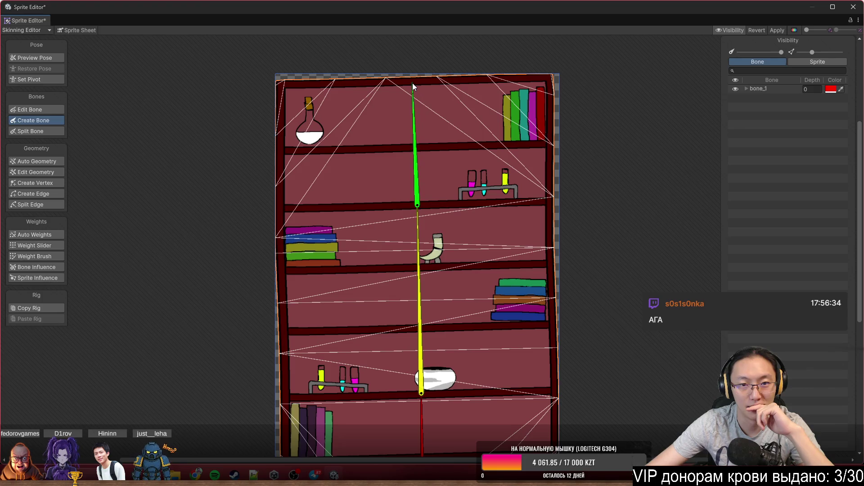
pyautogui.click(412, 83)
pyautogui.scroll(-3, 432, 252)
pyautogui.scroll(3, 441, 216)
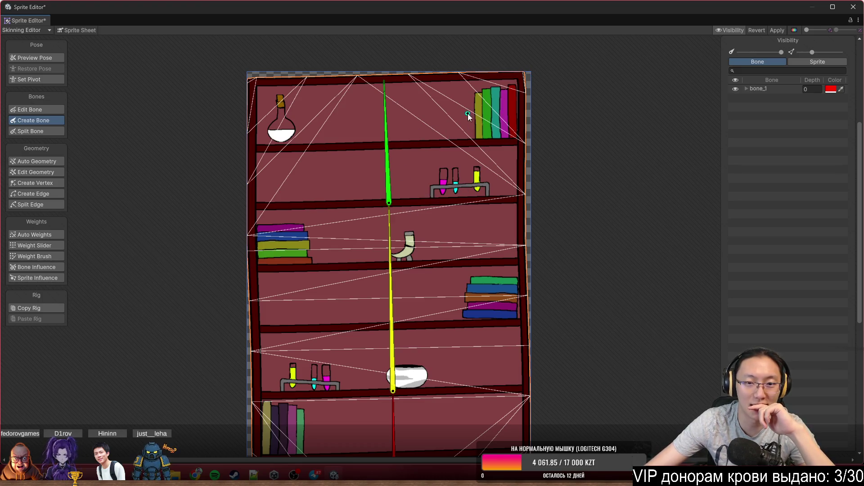
# Add a bone on the top-right books and one ending at the bowl, then select the stray cup bone.
pyautogui.click(397, 203)
pyautogui.click(495, 137)
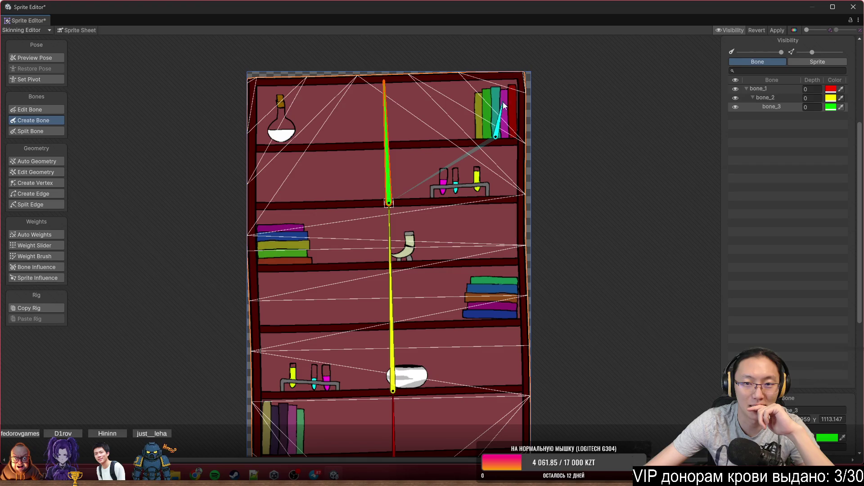
pyautogui.click(388, 203)
pyautogui.moveTo(438, 351)
pyautogui.mouseDown()
pyautogui.moveTo(482, 301)
pyautogui.moveTo(458, 322)
pyautogui.mouseUp()
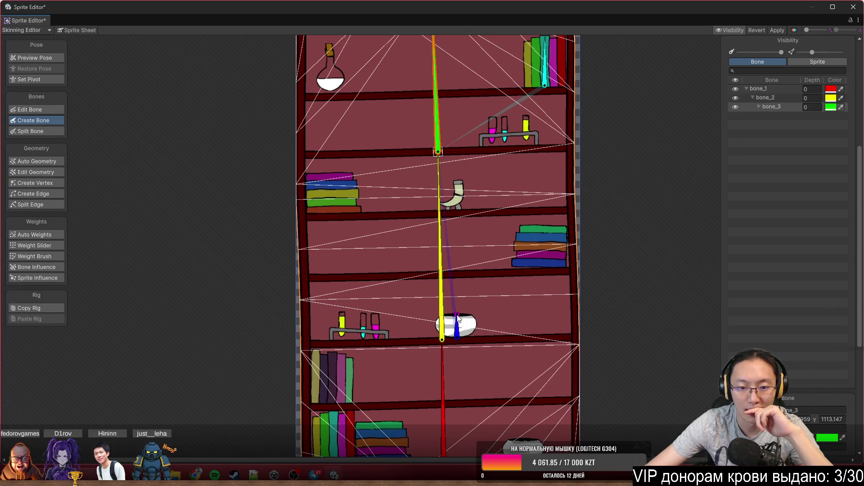
pyautogui.scroll(-3, 524, 317)
pyautogui.click(522, 395)
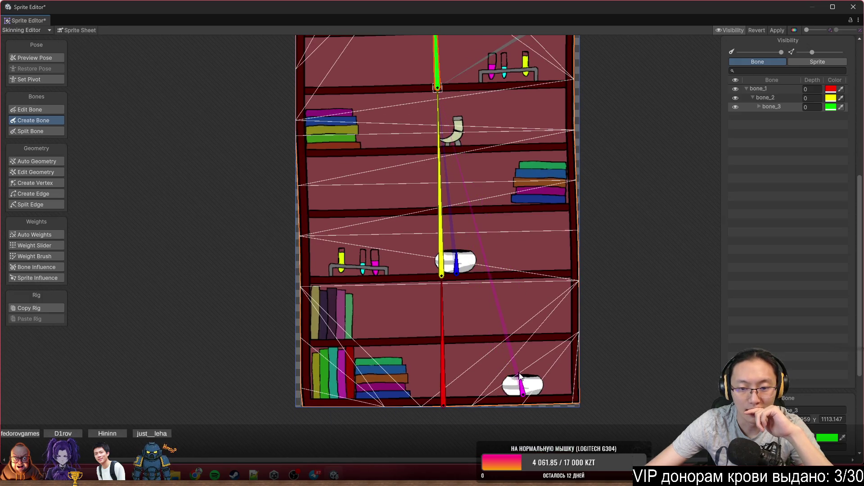
pyautogui.moveTo(522, 392); pyautogui.dragTo(498, 415)
pyautogui.moveTo(357, 385); pyautogui.dragTo(402, 335)
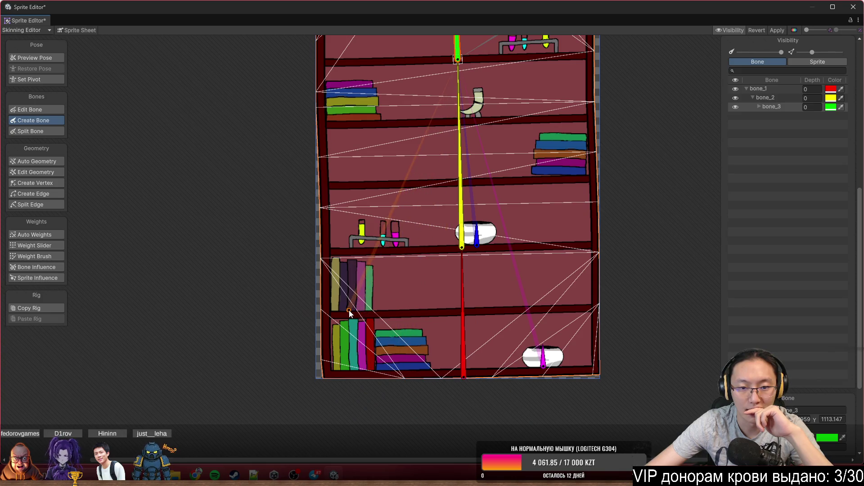
pyautogui.scroll(2, 557, 325)
pyautogui.rightClick(557, 325)
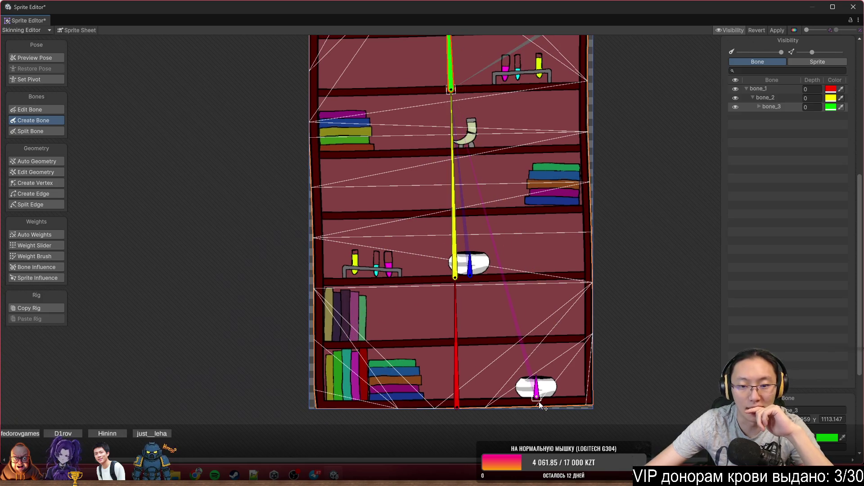
pyautogui.click(469, 278)
# Delete the stray cup bone and add a bone in the flask from bone_3.
pyautogui.press('Delete')
pyautogui.scroll(5, 533, 197)
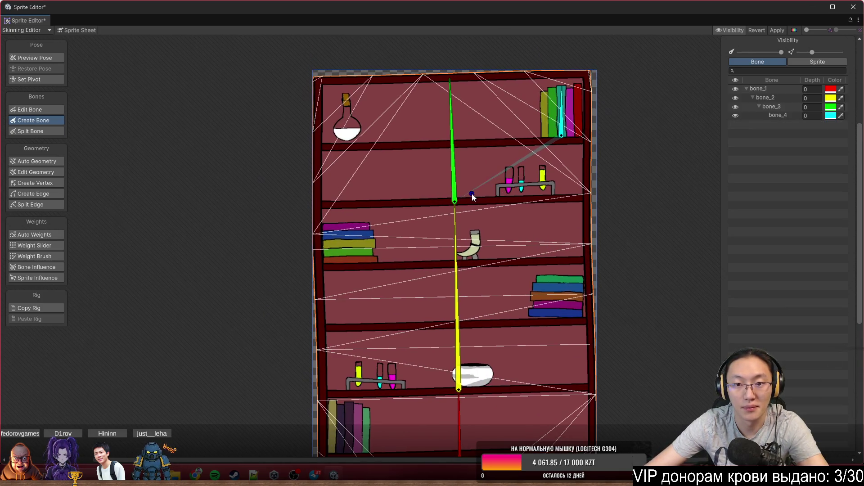
pyautogui.click(454, 200)
pyautogui.click(349, 144)
pyautogui.click(347, 93)
pyautogui.moveTo(458, 392)
pyautogui.mouseDown()
pyautogui.moveTo(430, 325)
pyautogui.moveTo(394, 305)
pyautogui.mouseUp()
# Add bones for the bowl and horn from bone_2, and a pot bone from bone_1.
pyautogui.click(430, 324)
pyautogui.click(445, 299)
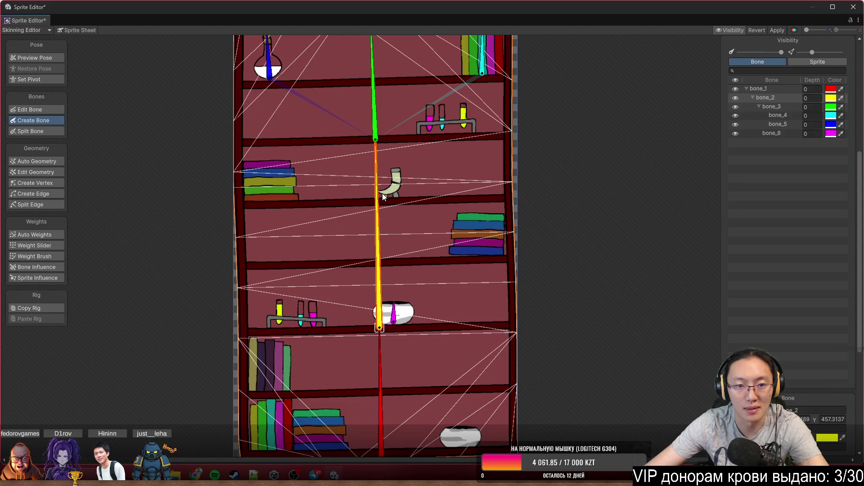
pyautogui.click(393, 195)
pyautogui.click(392, 167)
pyautogui.scroll(-3, 455, 207)
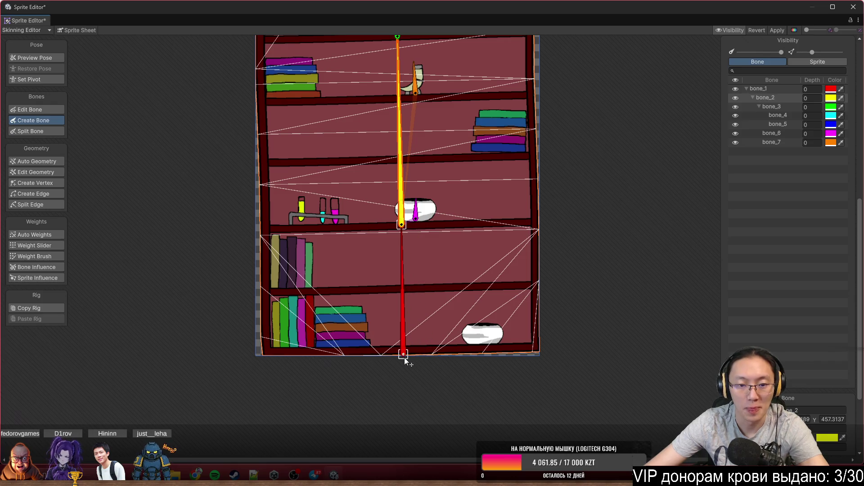
pyautogui.click(404, 357)
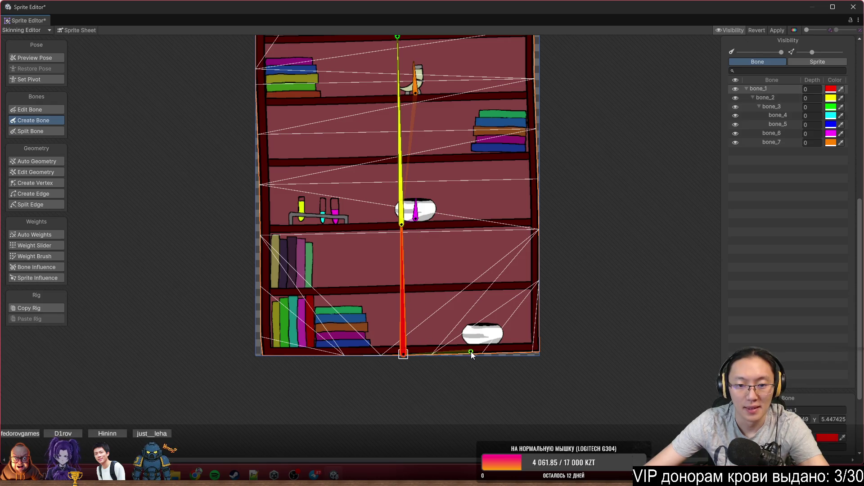
pyautogui.click(483, 326)
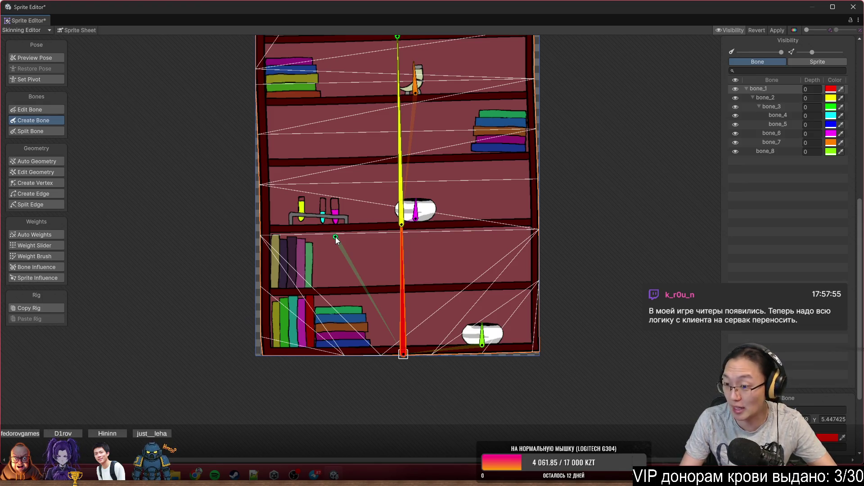
pyautogui.press('Escape')
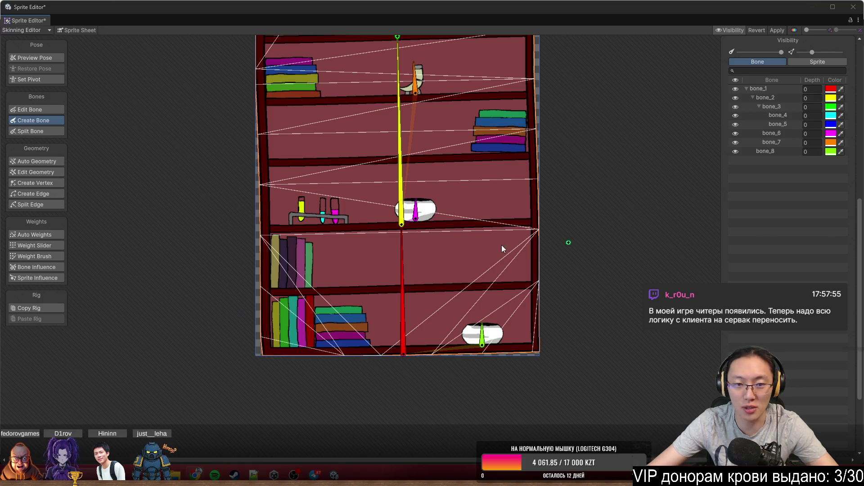
# From bone_1, add a green bone on the left books and bone_10 on the middle shelf.
pyautogui.scroll(-2, 409, 269)
pyautogui.scroll(3, 453, 277)
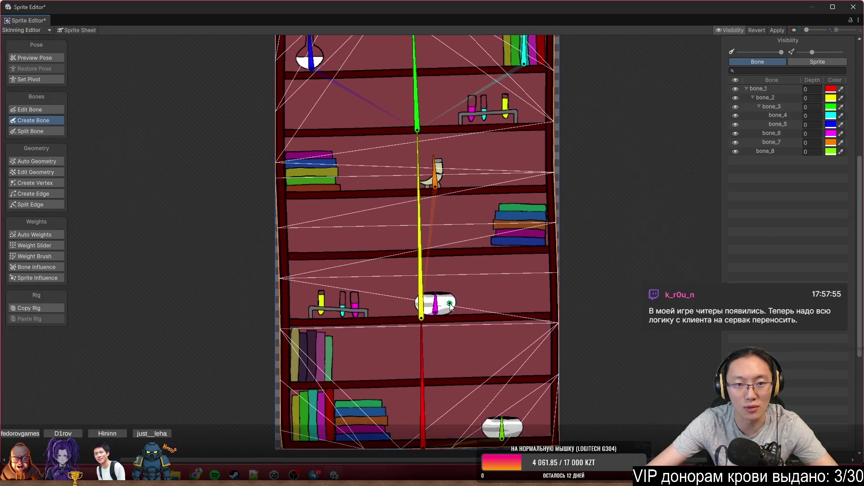
pyautogui.scroll(-3, 464, 270)
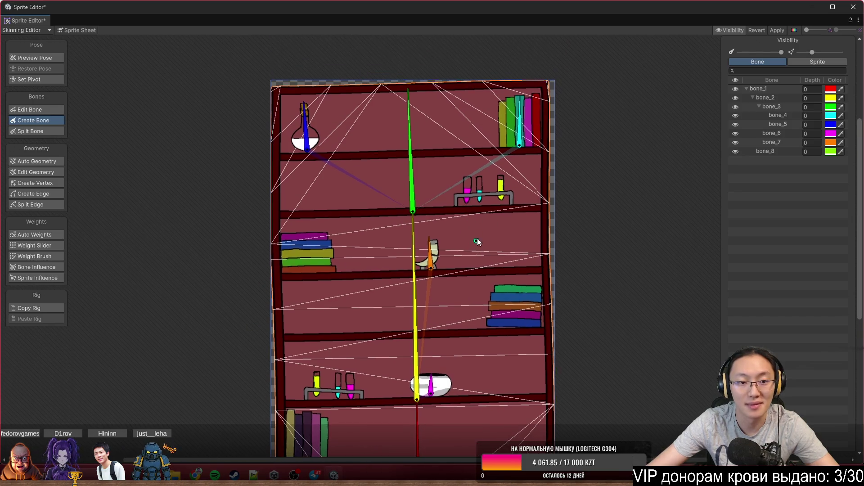
pyautogui.scroll(3, 478, 238)
pyautogui.scroll(-1, 494, 228)
pyautogui.scroll(1, 443, 398)
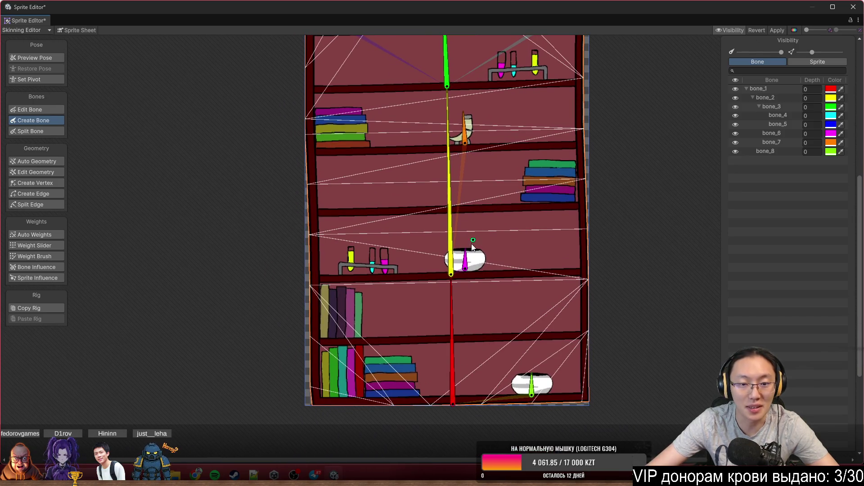
pyautogui.click(449, 407)
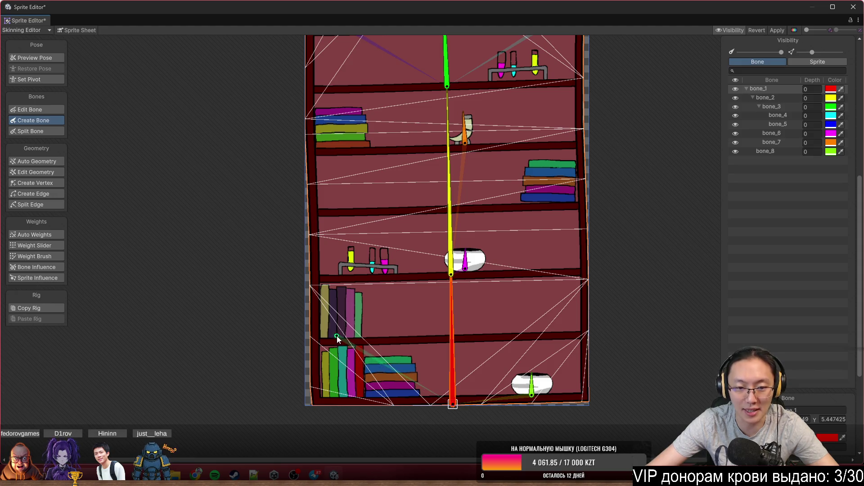
pyautogui.click(338, 288)
pyautogui.scroll(2, 499, 290)
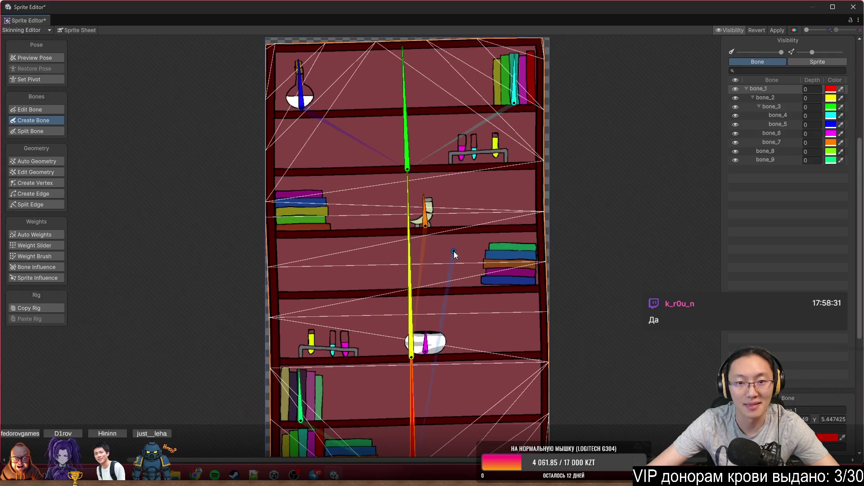
pyautogui.scroll(-3, 406, 219)
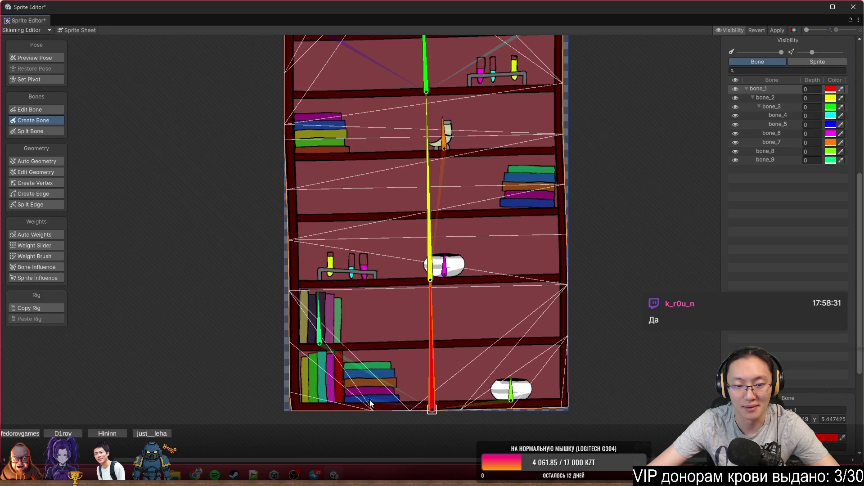
pyautogui.click(369, 364)
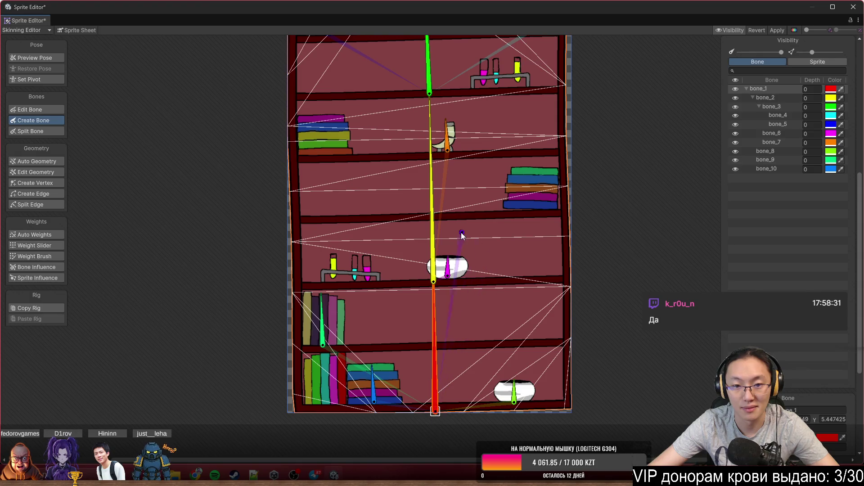
# Add bones on the blue book stack and left books from bone_2, and a test-tube bone from bone_3.
pyautogui.click(432, 282)
pyautogui.click(533, 209)
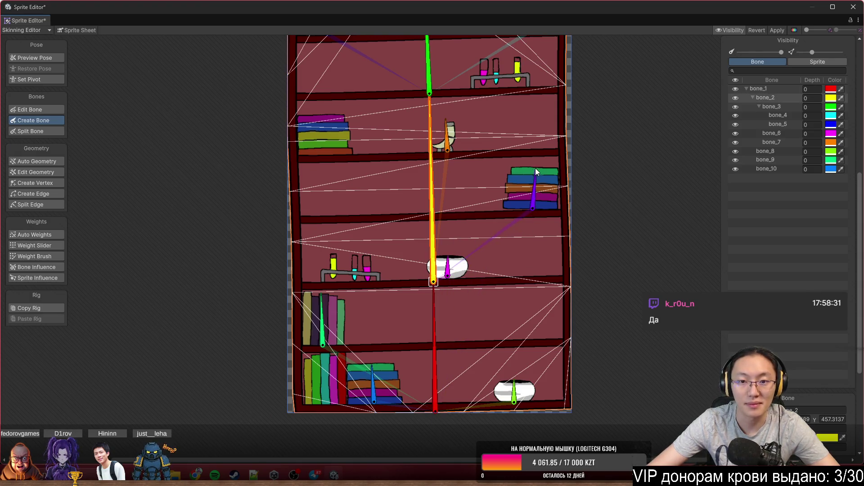
pyautogui.click(534, 166)
pyautogui.scroll(2, 504, 198)
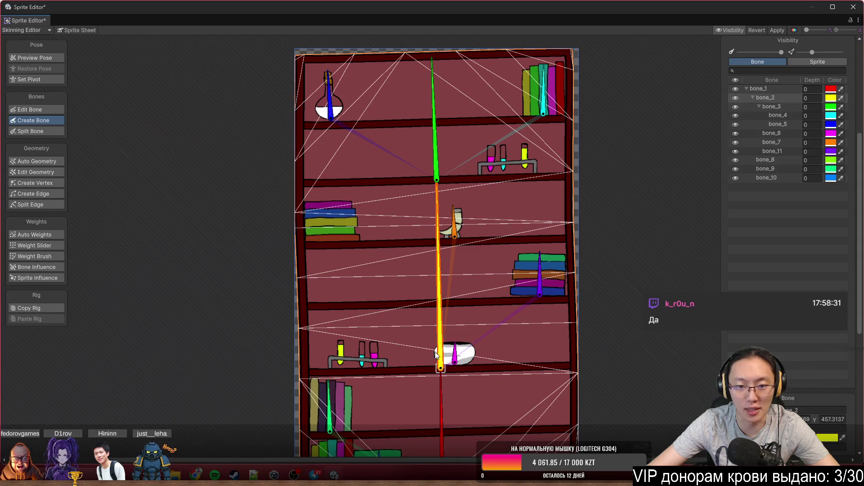
pyautogui.click(331, 241)
pyautogui.click(328, 196)
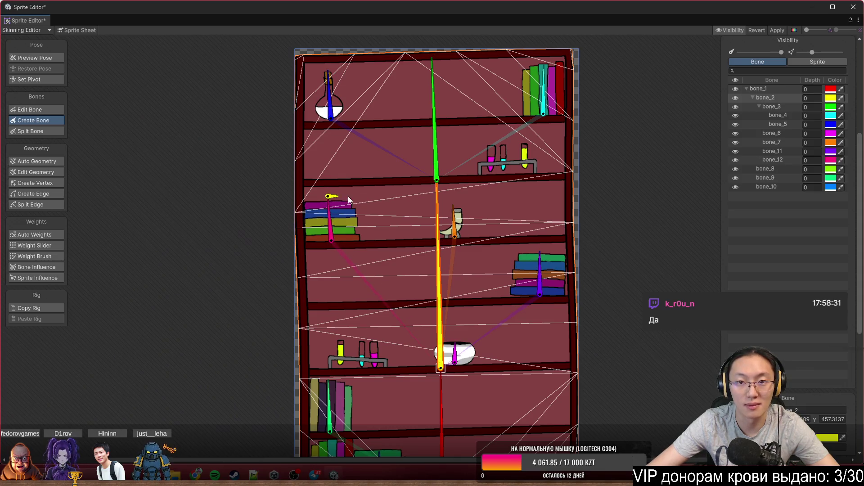
pyautogui.click(437, 180)
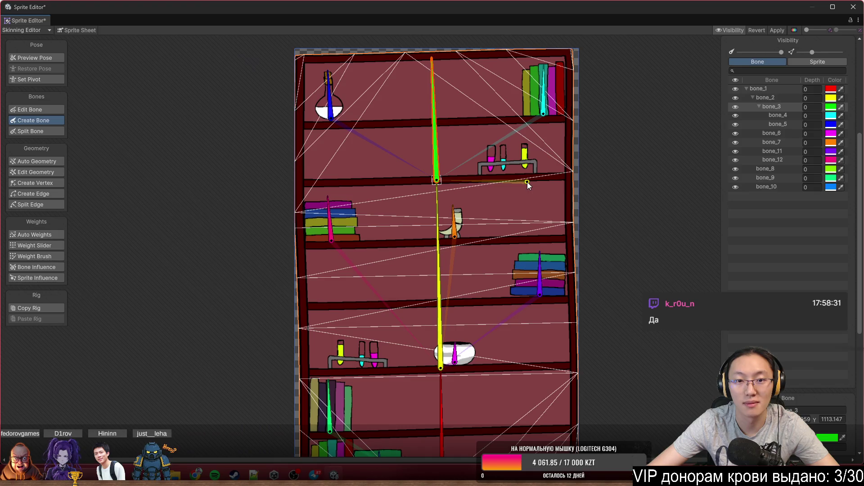
pyautogui.click(507, 138)
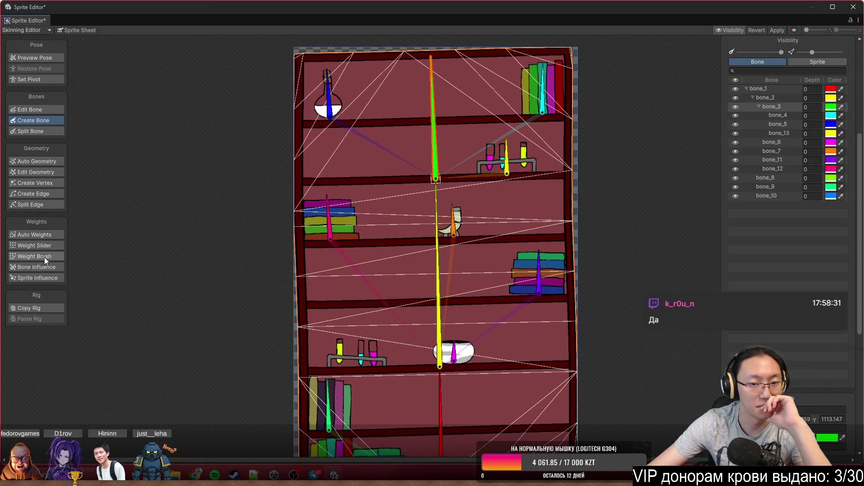
pyautogui.click(44, 256)
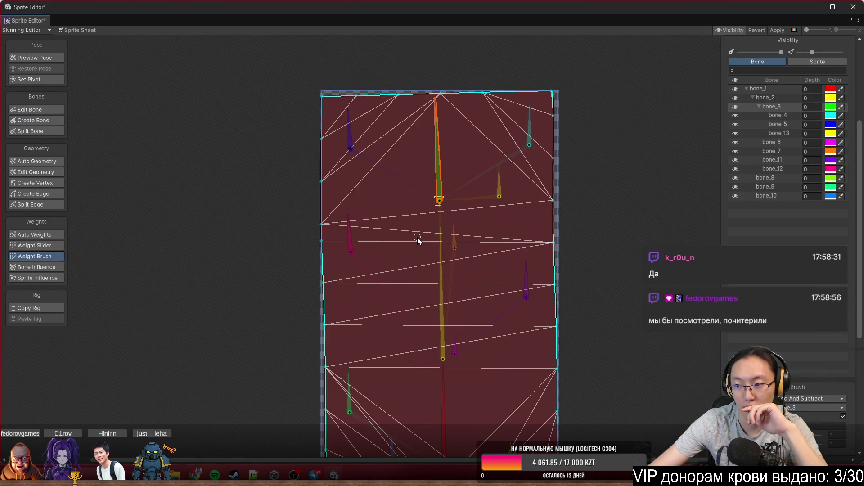
# With bone_3 selected, brush its weight influence over the Shelf's top frame and shelf.
pyautogui.moveTo(417, 241); pyautogui.dragTo(352, 178)
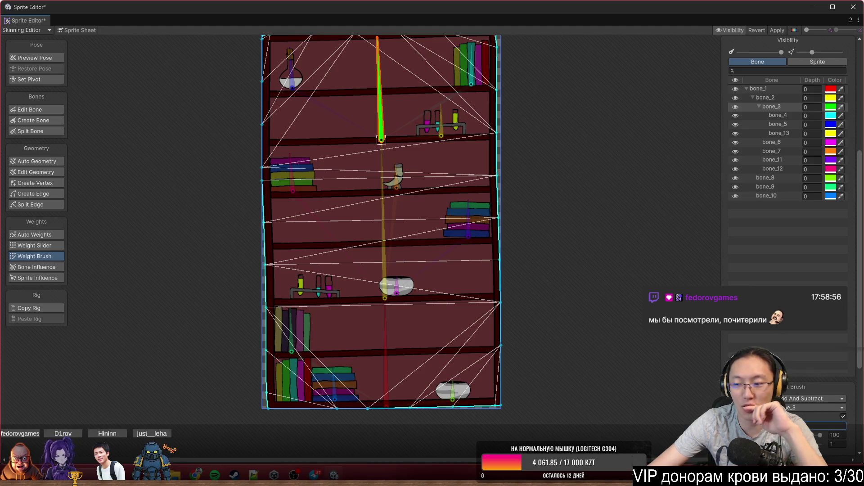
pyautogui.moveTo(609, 141); pyautogui.dragTo(559, 309)
pyautogui.moveTo(343, 162)
pyautogui.mouseDown()
pyautogui.moveTo(417, 183)
pyautogui.moveTo(537, 190)
pyautogui.moveTo(546, 265)
pyautogui.moveTo(550, 214)
pyautogui.moveTo(338, 185)
pyautogui.moveTo(317, 243)
pyautogui.moveTo(327, 191)
pyautogui.mouseUp()
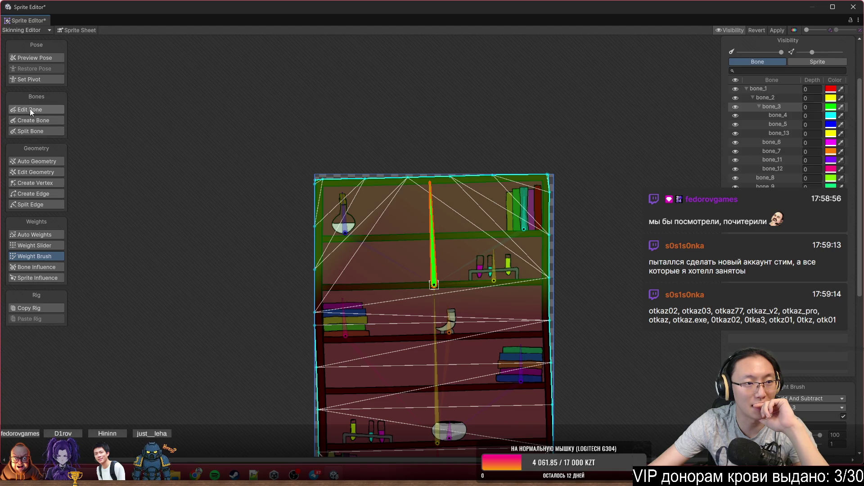
pyautogui.click(42, 171)
# Add two mesh vertices on the sprite's left edge and position them.
pyautogui.click(42, 182)
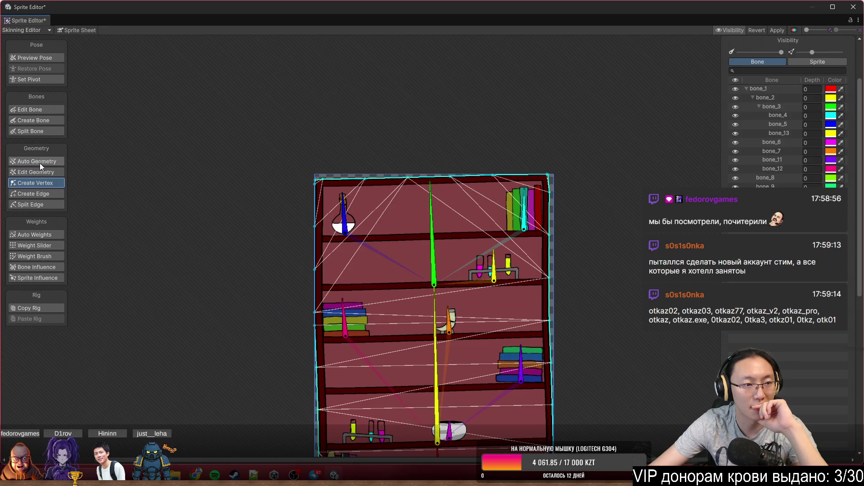
pyautogui.click(37, 120)
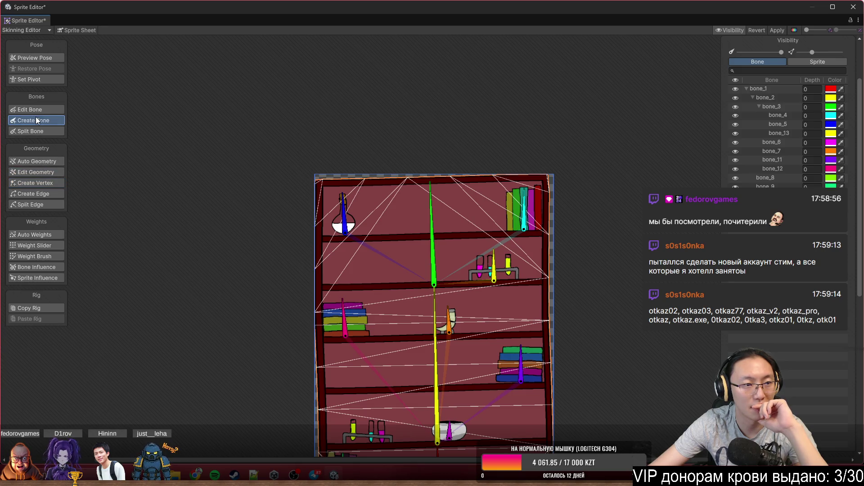
pyautogui.click(39, 180)
pyautogui.scroll(3, 458, 311)
pyautogui.scroll(3, 230, 267)
pyautogui.scroll(2, 230, 267)
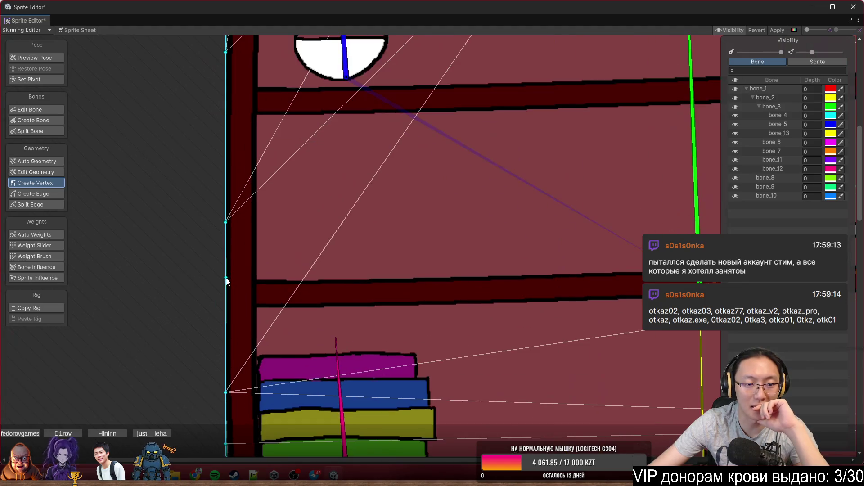
pyautogui.click(228, 279)
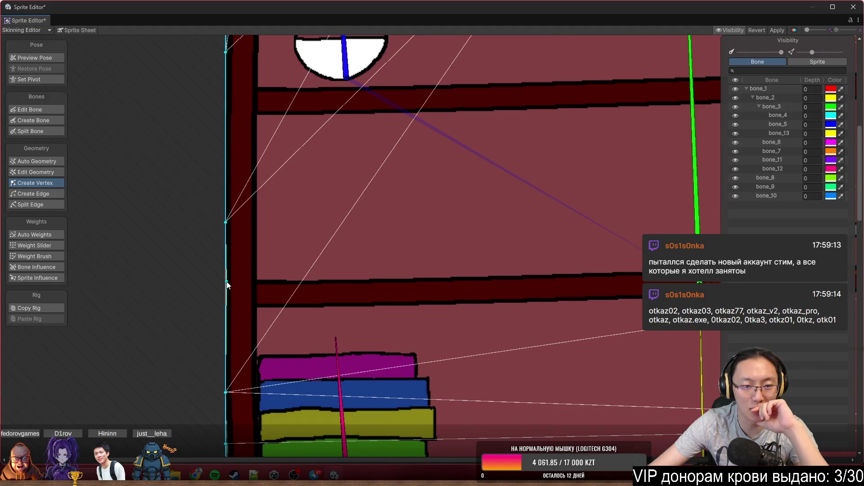
pyautogui.click(227, 278)
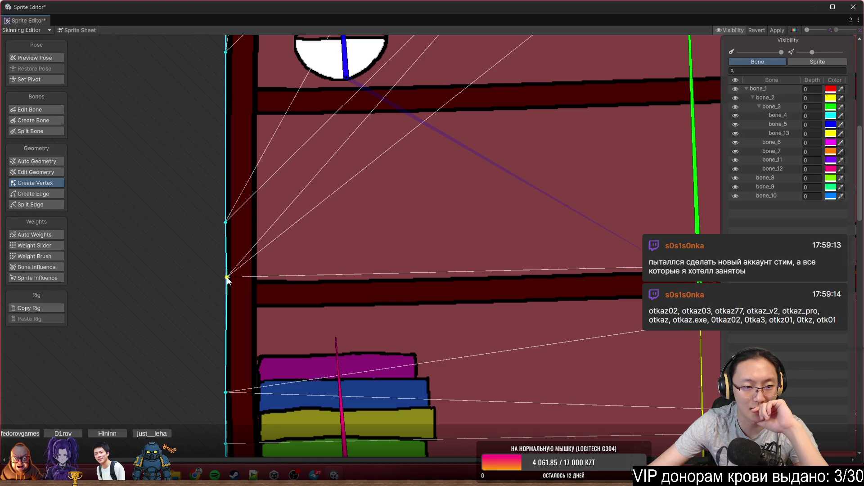
pyautogui.click(233, 302)
pyautogui.moveTo(234, 303)
pyautogui.mouseDown()
pyautogui.moveTo(215, 307)
pyautogui.moveTo(210, 322)
pyautogui.mouseUp()
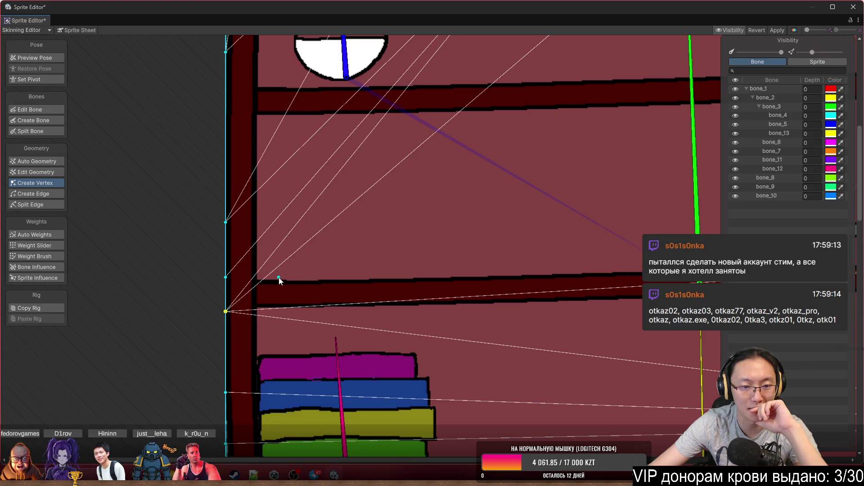
# Add vertices at the shelf's left end and along the shelf board's top and underside.
pyautogui.click(279, 277)
pyautogui.click(280, 314)
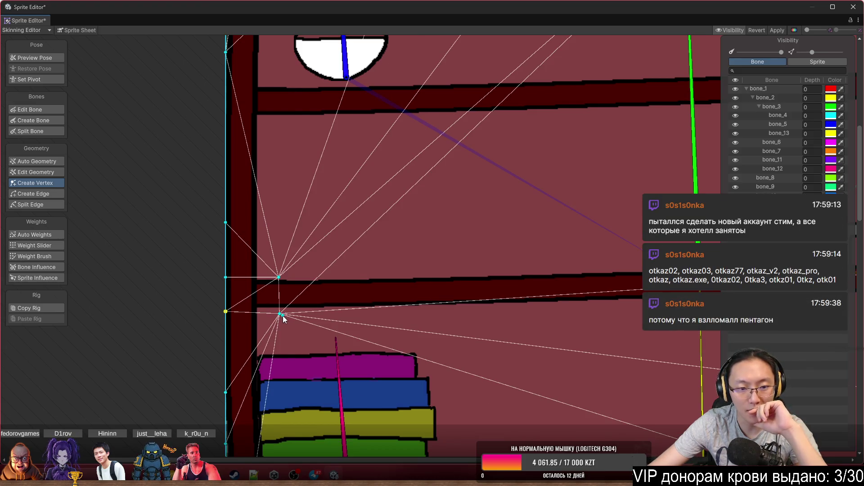
pyautogui.moveTo(280, 314); pyautogui.dragTo(276, 311)
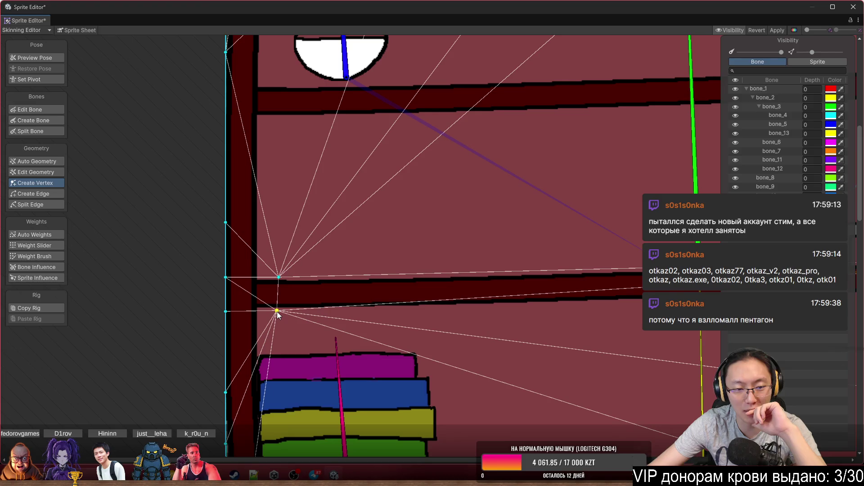
pyautogui.click(355, 313)
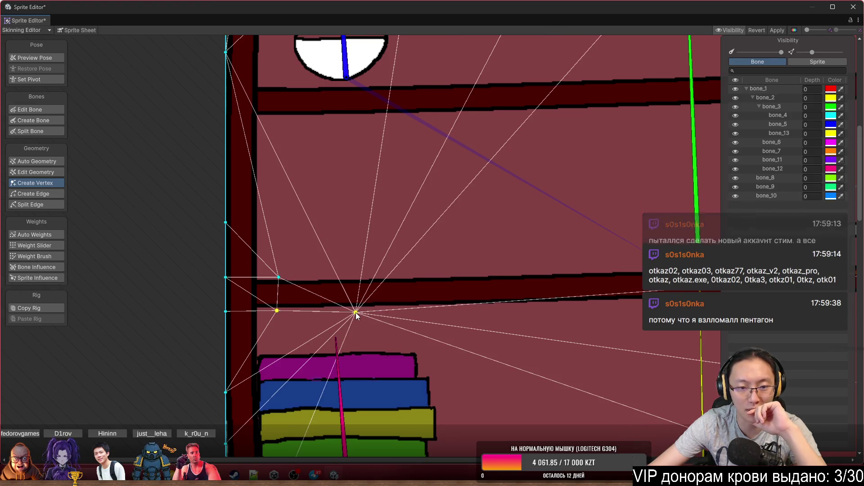
pyautogui.click(354, 277)
pyautogui.moveTo(355, 312)
pyautogui.mouseDown()
pyautogui.moveTo(553, 312)
pyautogui.moveTo(459, 311)
pyautogui.mouseUp()
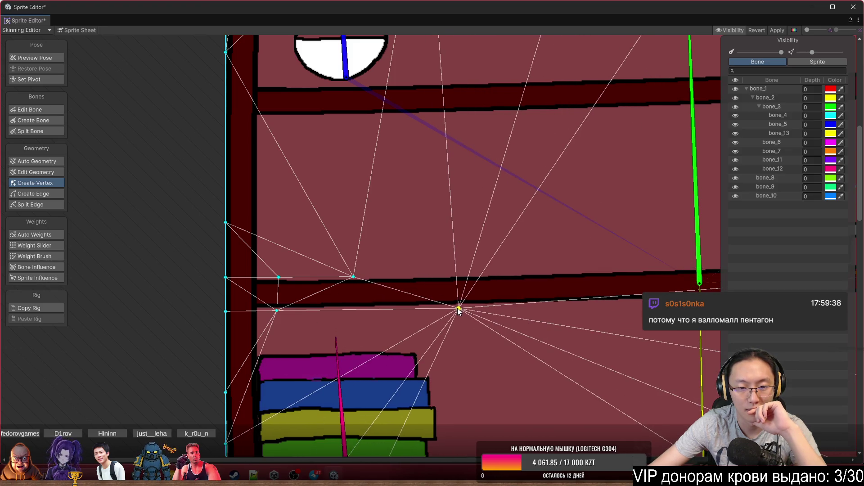
pyautogui.moveTo(359, 276)
pyautogui.mouseDown()
pyautogui.moveTo(459, 278)
pyautogui.moveTo(209, 285)
pyautogui.mouseUp()
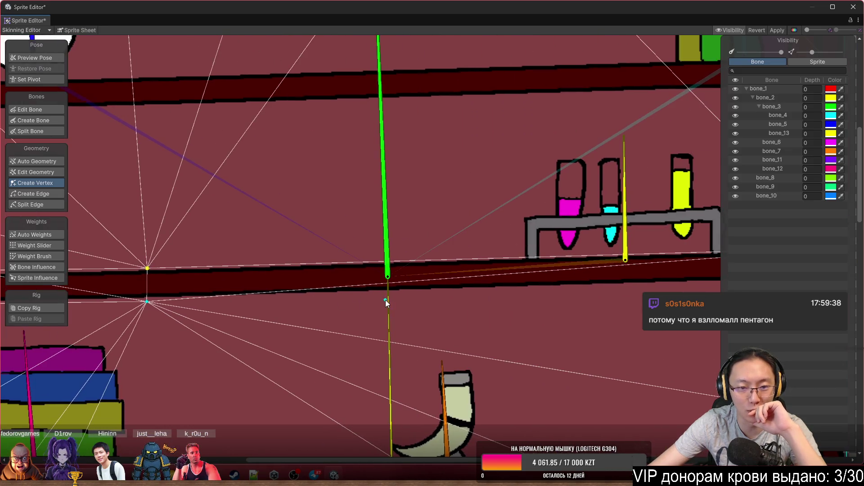
# Add vertices around the green and yellow bones' bases and on the shelf's right edge.
pyautogui.click(388, 297)
pyautogui.click(387, 259)
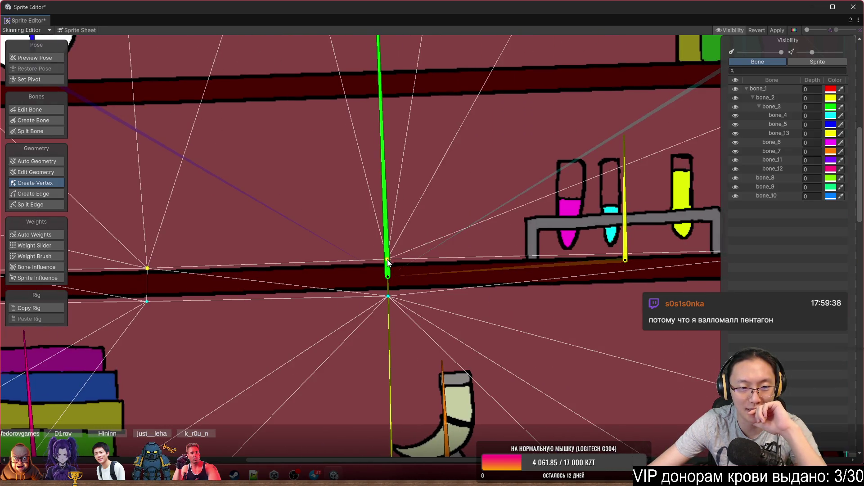
pyautogui.moveTo(456, 274); pyautogui.dragTo(379, 279)
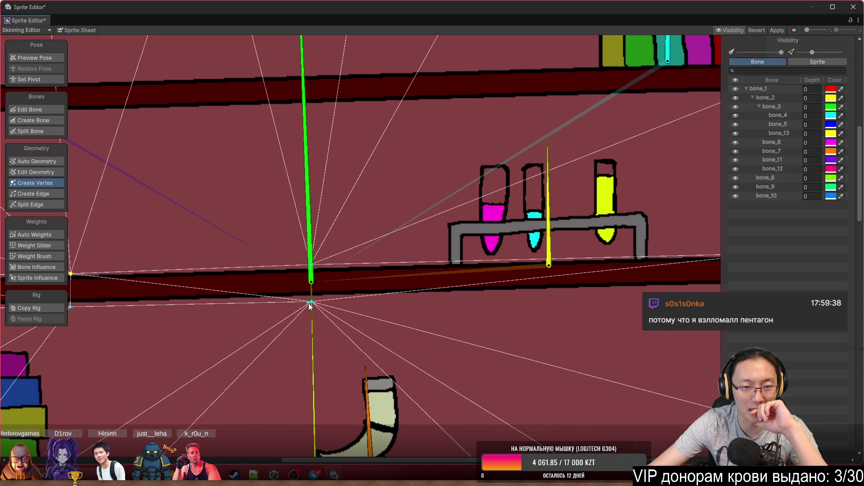
pyautogui.click(548, 261)
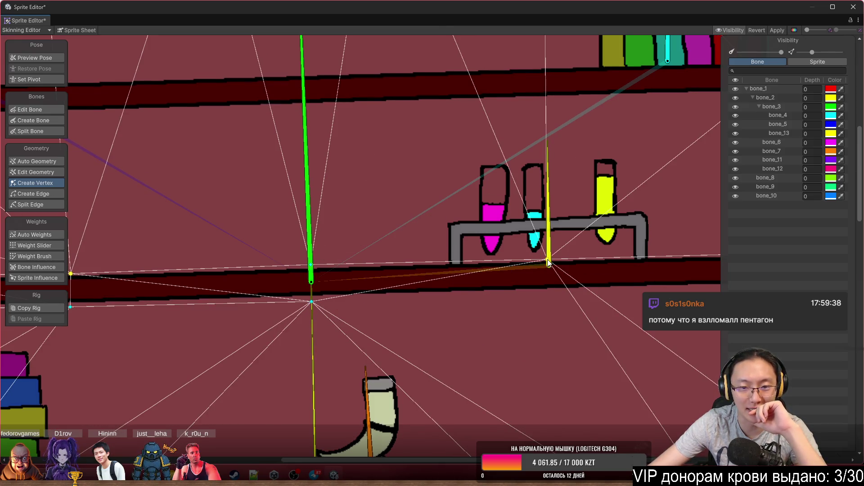
pyautogui.click(544, 294)
pyautogui.moveTo(545, 295)
pyautogui.mouseDown()
pyautogui.moveTo(366, 299)
pyautogui.moveTo(323, 310)
pyautogui.mouseUp()
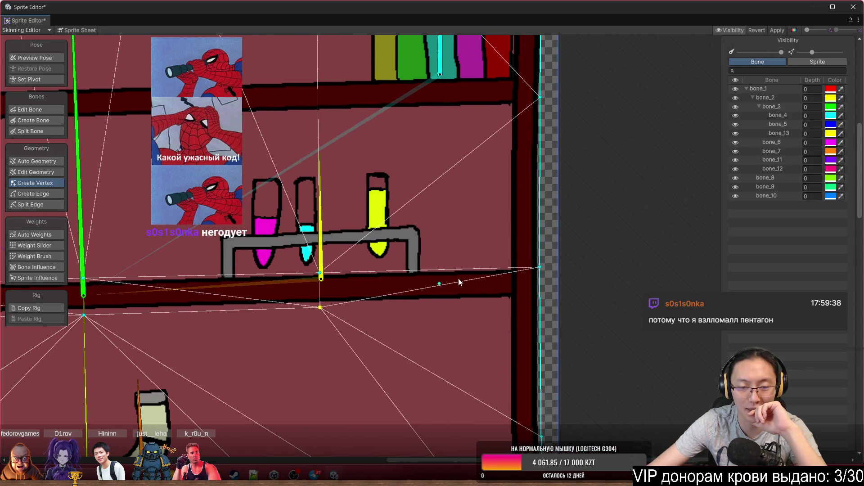
pyautogui.click(539, 301)
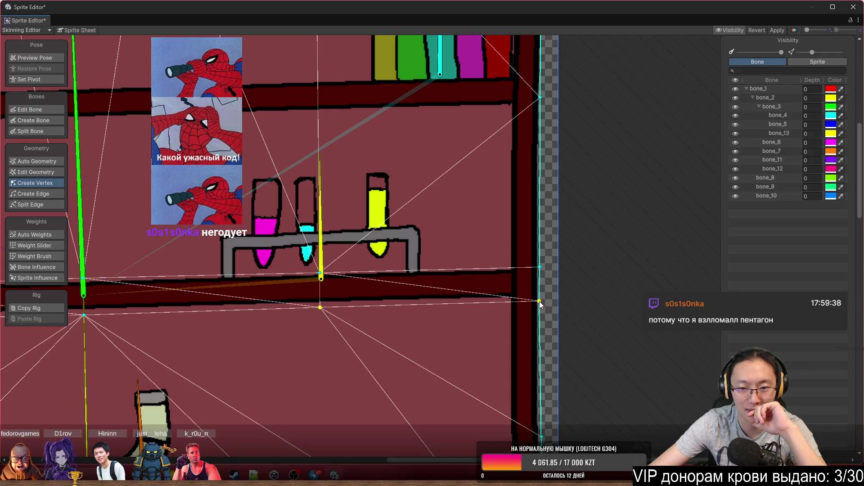
pyautogui.moveTo(539, 302); pyautogui.dragTo(539, 298)
pyautogui.scroll(-3, 528, 300)
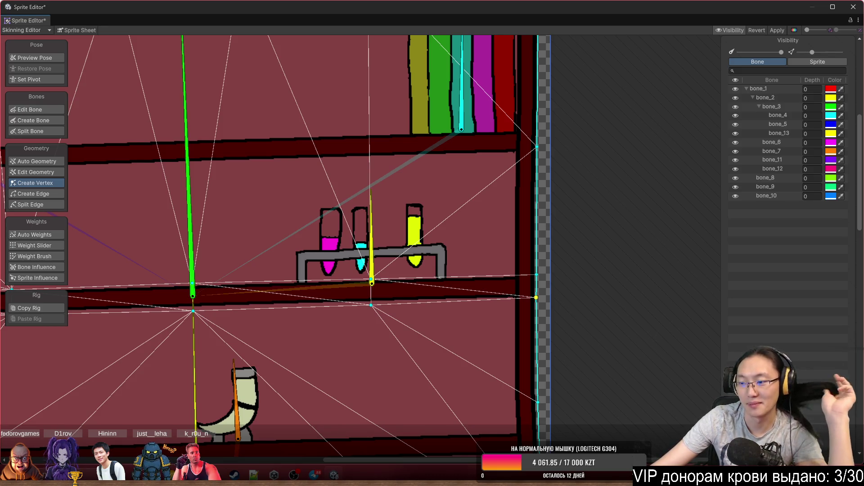
# Select the stray vertex on the bookshelf's shelf and delete it.
pyautogui.scroll(-2, 359, 313)
pyautogui.scroll(-2, 360, 312)
pyautogui.scroll(5, 320, 316)
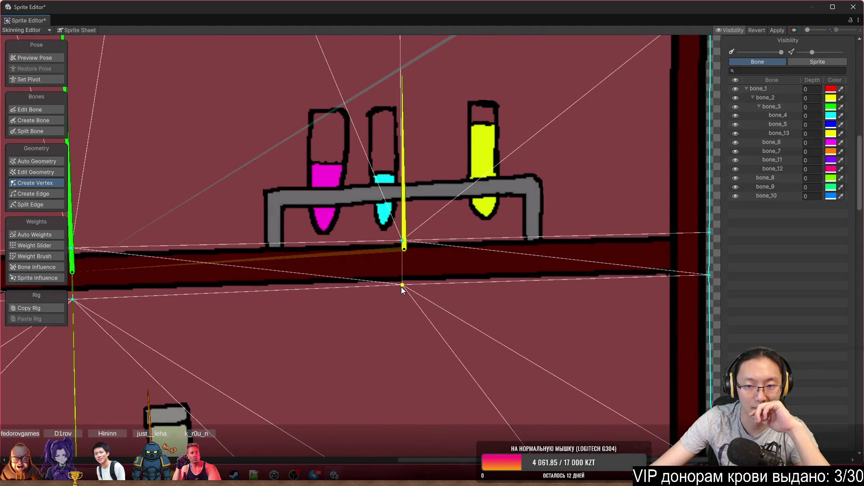
pyautogui.hscroll(-5, 351, 297)
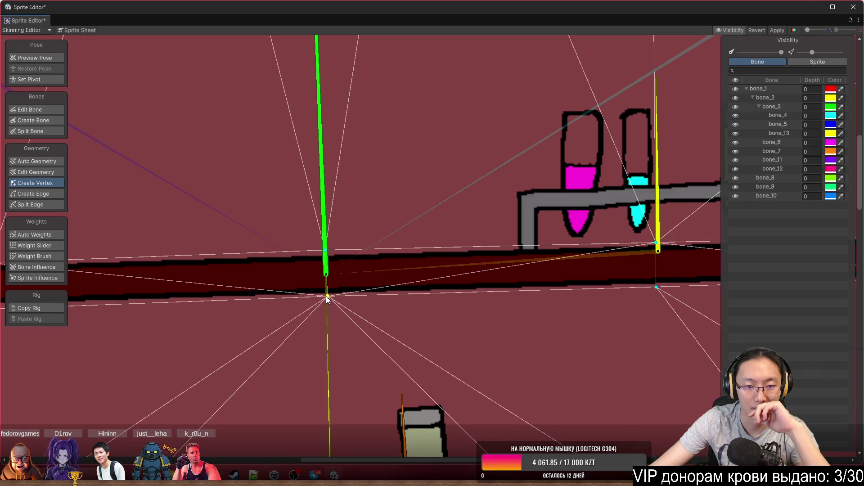
pyautogui.hscroll(-5, 456, 320)
pyautogui.scroll(-3, 401, 322)
pyautogui.scroll(4, 374, 312)
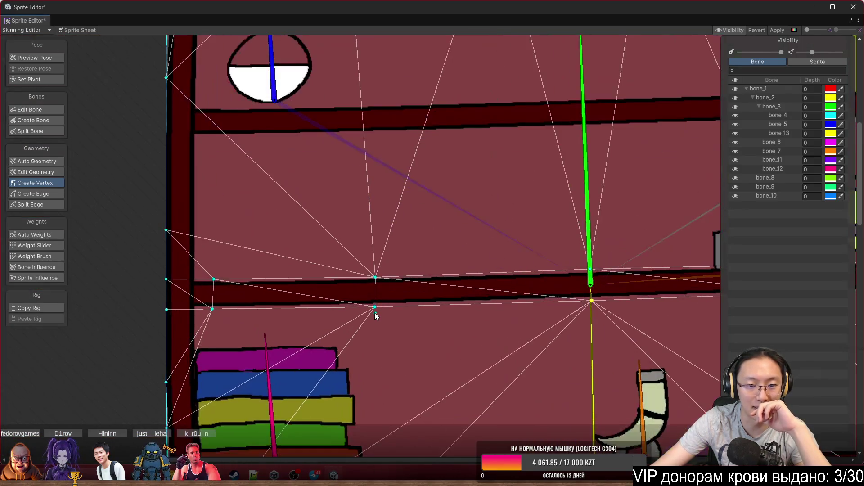
pyautogui.click(376, 304)
pyautogui.scroll(-5, 460, 318)
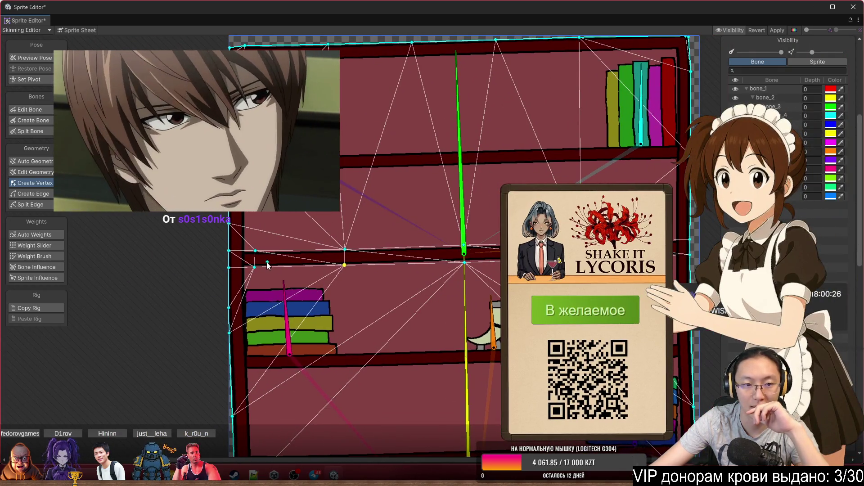
pyautogui.click(255, 251)
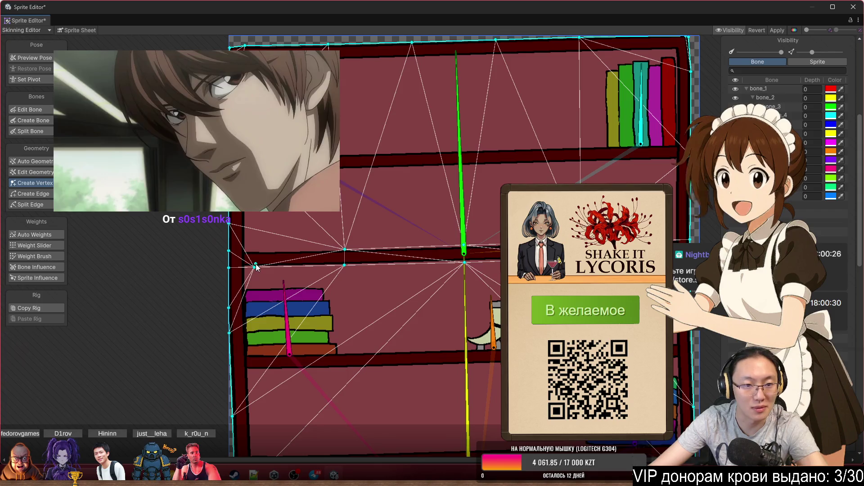
pyautogui.press('Delete')
# Add vertices on the left edge and above and below the shelf under the test tubes.
pyautogui.scroll(2, 346, 267)
pyautogui.scroll(-5, 428, 307)
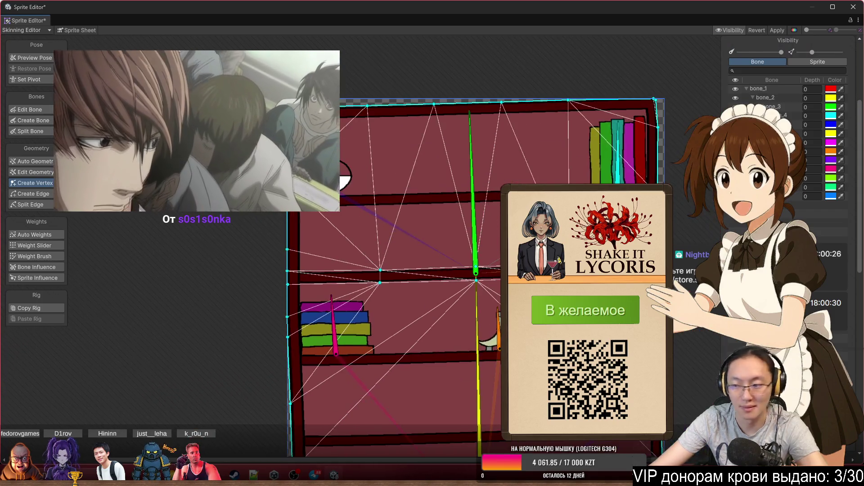
pyautogui.scroll(3, 441, 268)
pyautogui.scroll(1, 429, 279)
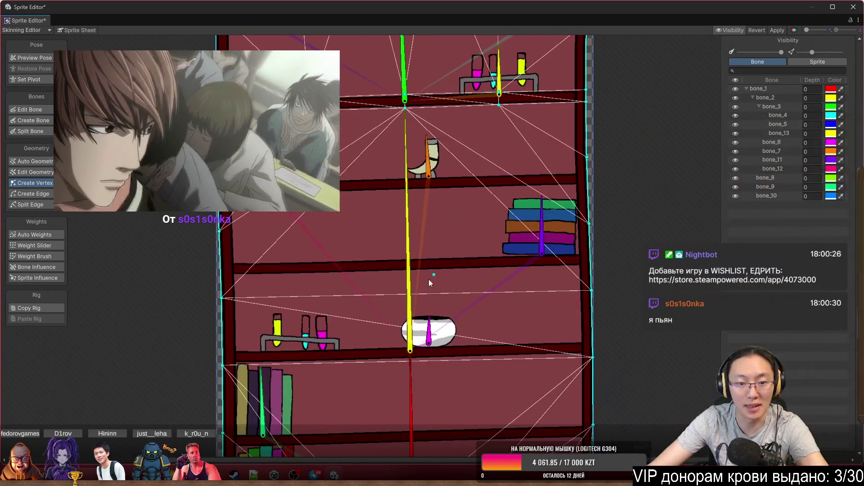
pyautogui.scroll(3, 221, 300)
pyautogui.scroll(1, 182, 290)
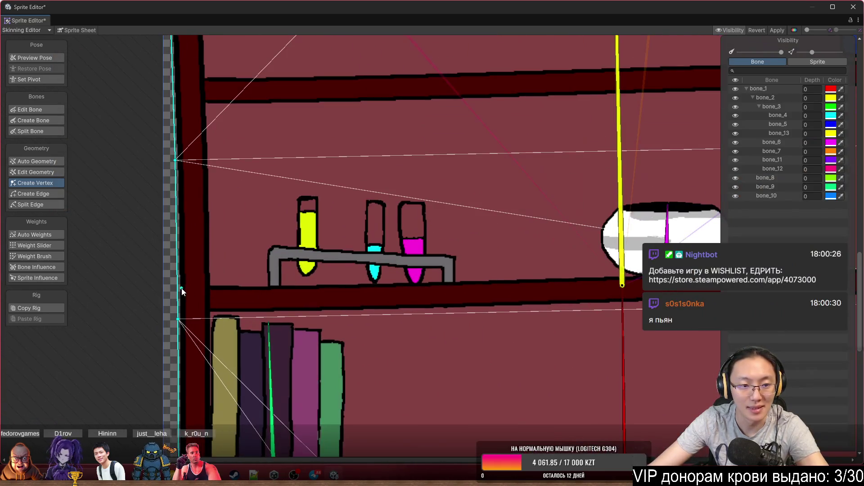
pyautogui.click(178, 286)
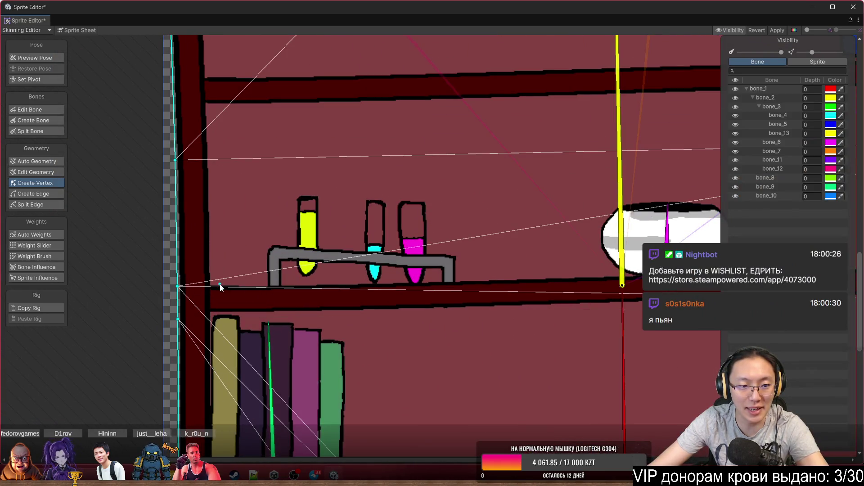
pyautogui.click(433, 280)
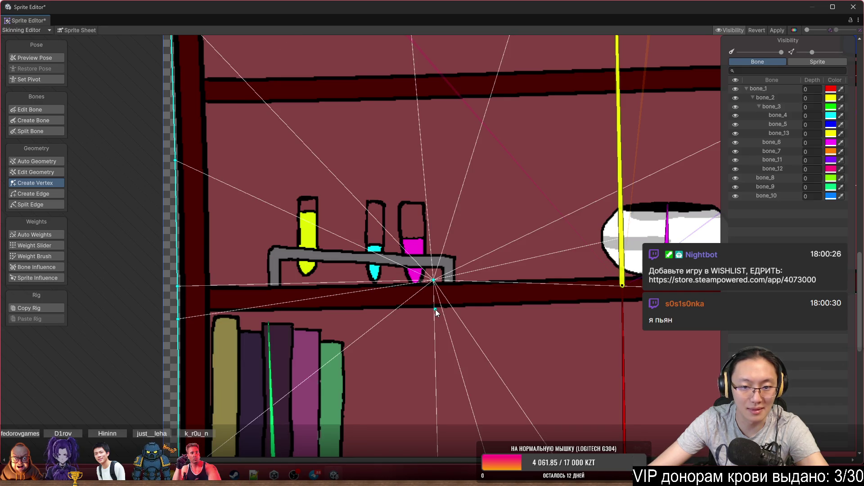
pyautogui.click(433, 311)
pyautogui.moveTo(181, 320); pyautogui.dragTo(181, 315)
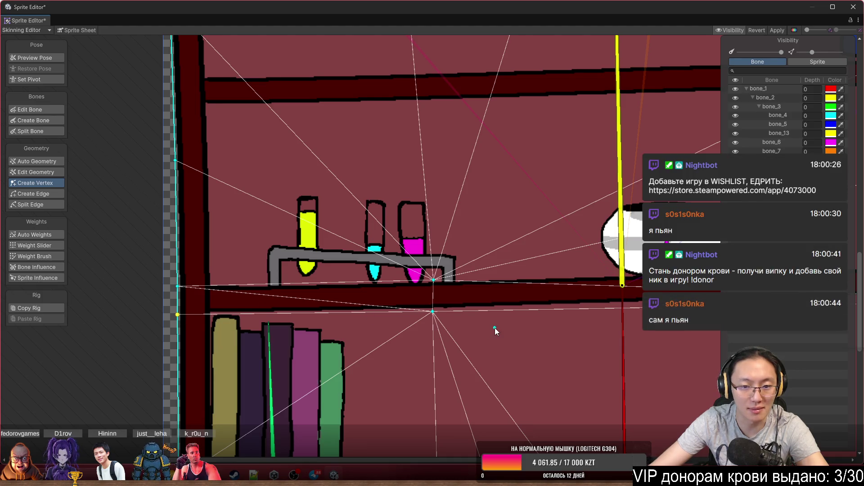
# Add shelf vertices by the bowl's yellow bone through to the right frame edge, aligning them.
pyautogui.hscroll(10, 496, 331)
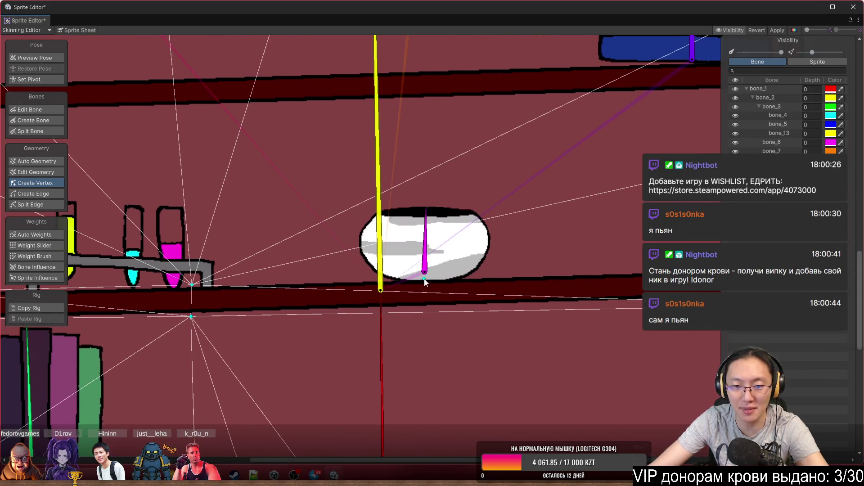
pyautogui.click(380, 290)
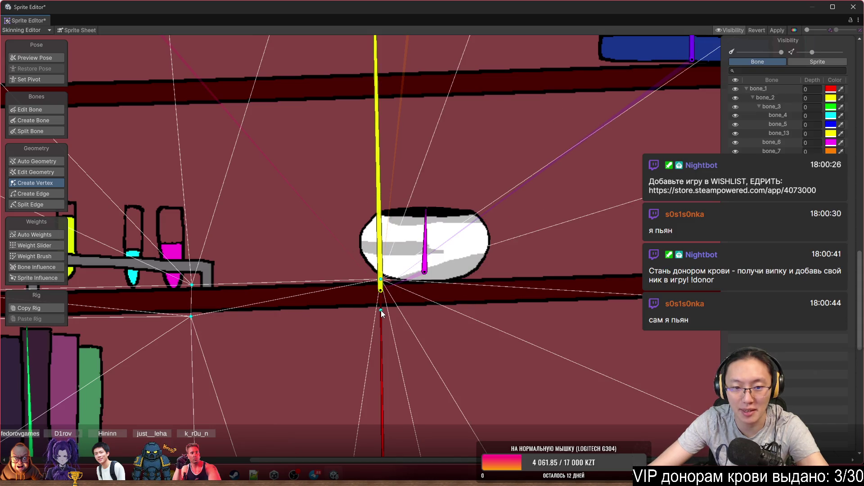
pyautogui.click(382, 310)
pyautogui.hscroll(7, 331, 317)
pyautogui.click(461, 308)
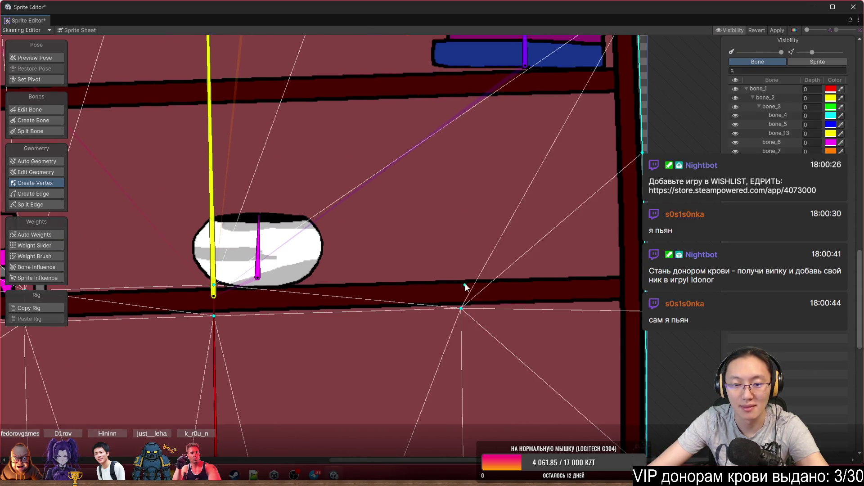
pyautogui.click(459, 277)
pyautogui.hscroll(6, 458, 277)
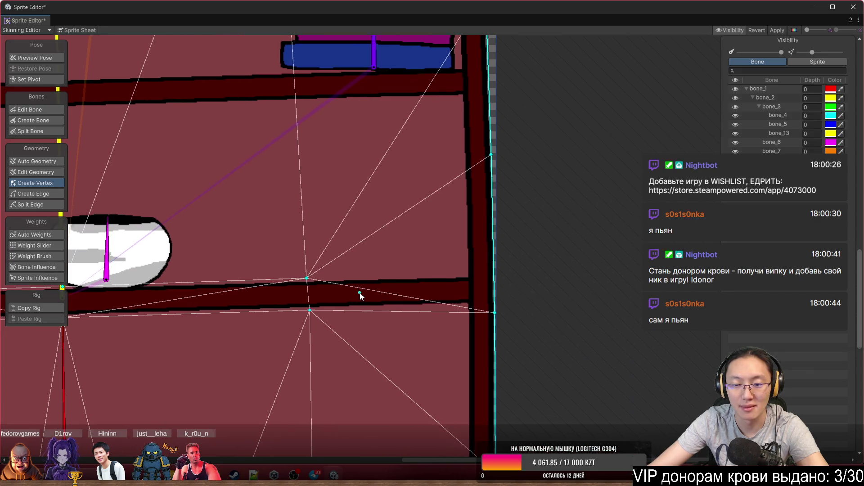
pyautogui.click(495, 275)
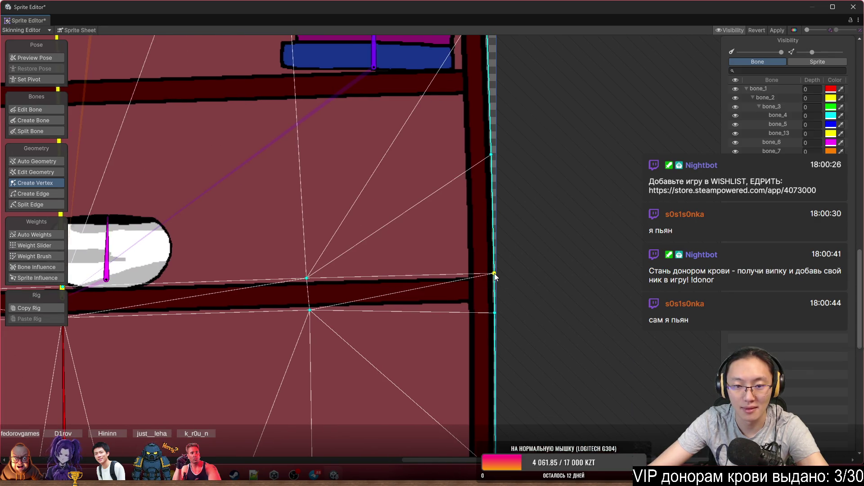
pyautogui.click(495, 304)
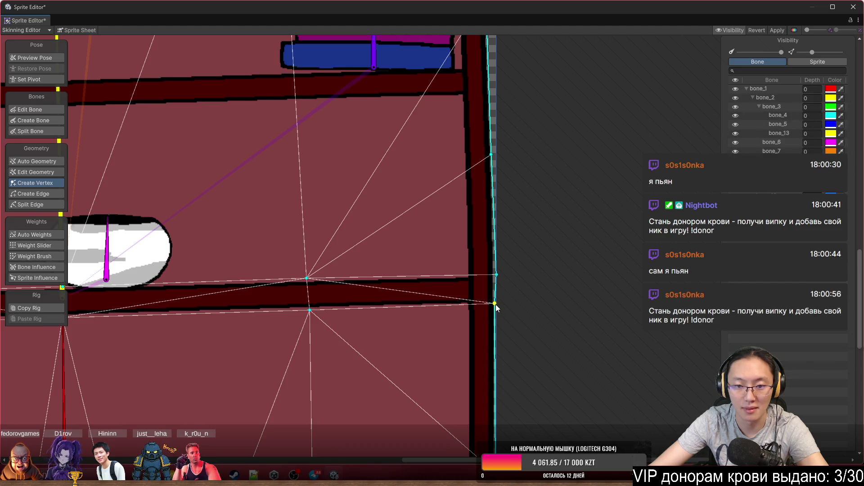
pyautogui.moveTo(497, 274); pyautogui.dragTo(497, 277)
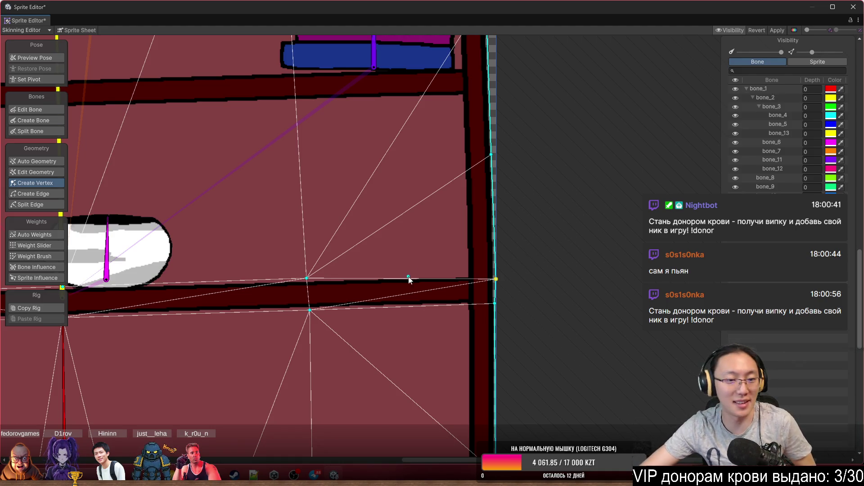
# Frame the whole bookshelf sprite in the view.
pyautogui.press('f')
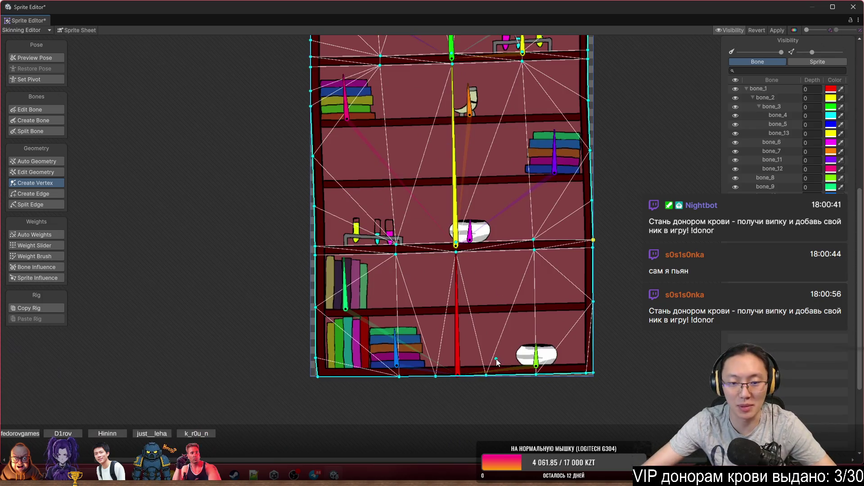
pyautogui.scroll(5, 422, 387)
pyautogui.scroll(-3, 549, 376)
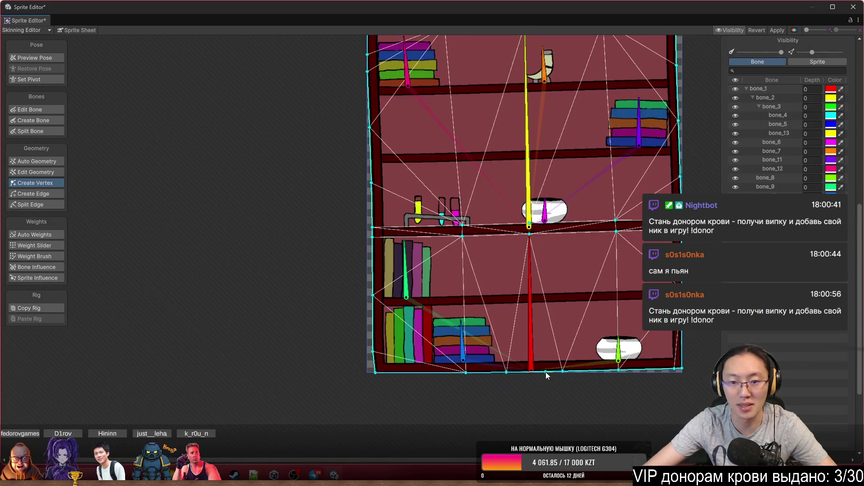
pyautogui.scroll(3, 545, 372)
pyautogui.scroll(-5, 507, 306)
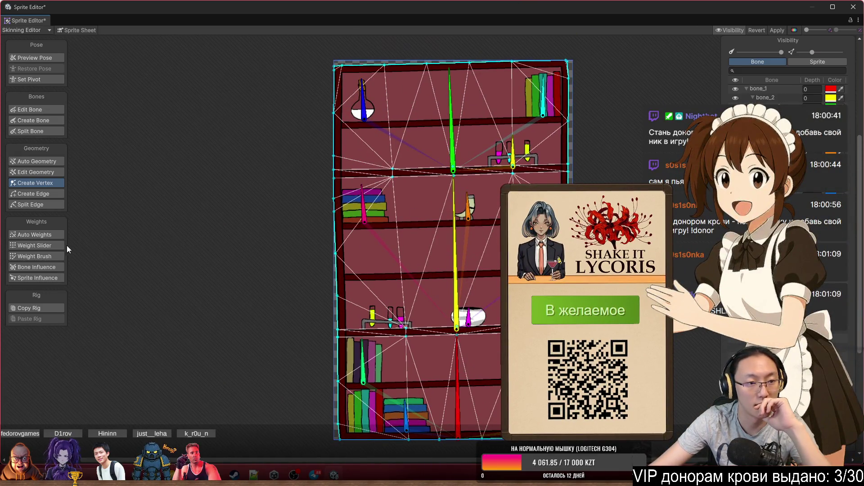
# With the Weight Brush, paint bone_2 weight onto the lower shelf's right half.
pyautogui.click(58, 256)
pyautogui.scroll(3, 444, 247)
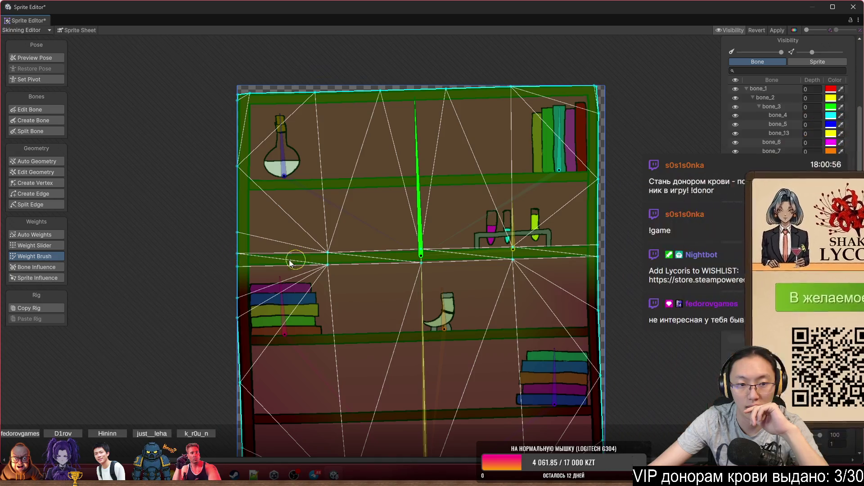
pyautogui.moveTo(420, 266)
pyautogui.mouseDown()
pyautogui.moveTo(411, 163)
pyautogui.moveTo(428, 88)
pyautogui.moveTo(400, 64)
pyautogui.moveTo(423, 58)
pyautogui.mouseUp()
pyautogui.click(413, 316)
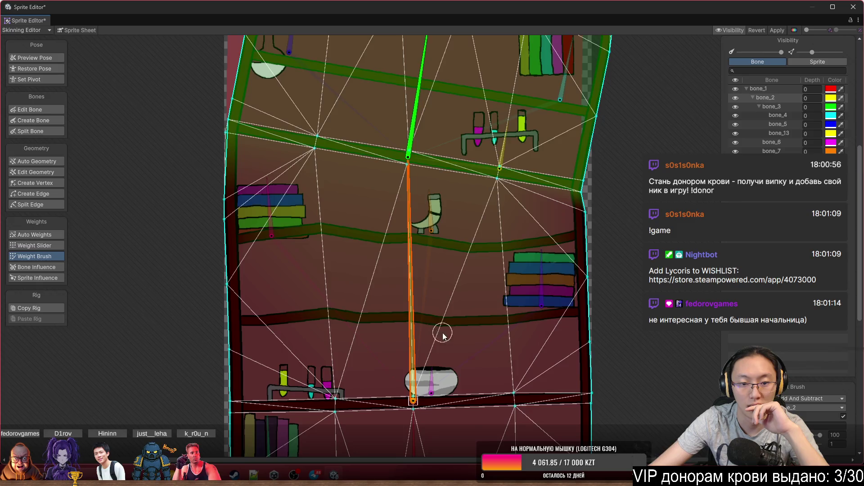
pyautogui.moveTo(440, 332); pyautogui.dragTo(448, 256)
pyautogui.moveTo(205, 335)
pyautogui.mouseDown()
pyautogui.moveTo(448, 324)
pyautogui.moveTo(575, 332)
pyautogui.mouseUp()
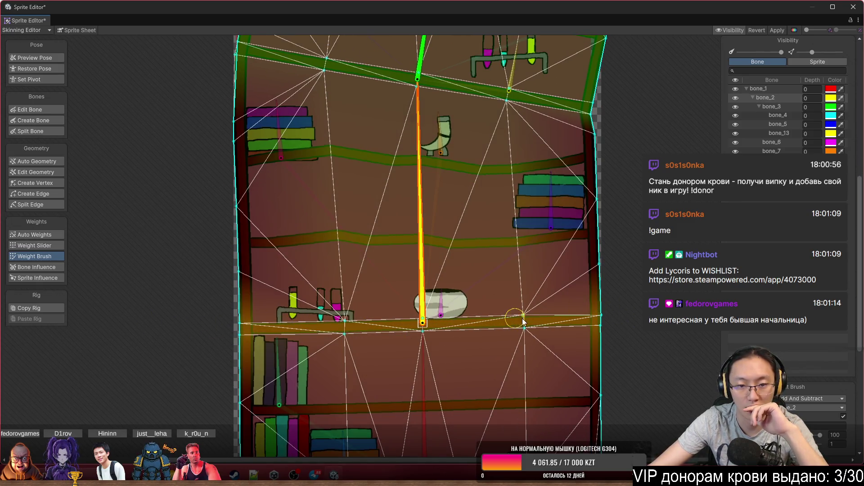
# Bend bone_2 to test, painting weights to smooth the shelf edge and left notch.
pyautogui.moveTo(424, 242)
pyautogui.mouseDown()
pyautogui.moveTo(449, 224)
pyautogui.moveTo(389, 183)
pyautogui.moveTo(403, 169)
pyautogui.moveTo(387, 180)
pyautogui.mouseUp()
pyautogui.click(585, 132)
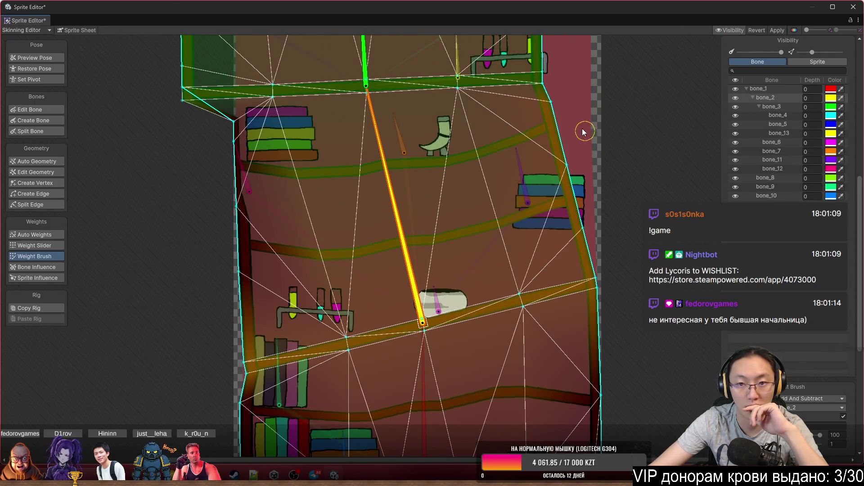
pyautogui.click(229, 127)
pyautogui.moveTo(236, 228); pyautogui.dragTo(228, 299)
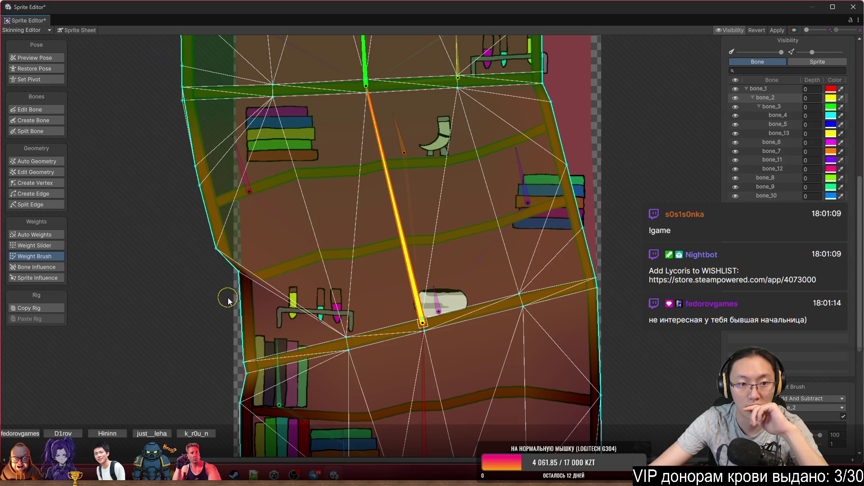
pyautogui.moveTo(384, 153)
pyautogui.mouseDown()
pyautogui.moveTo(419, 150)
pyautogui.moveTo(426, 104)
pyautogui.mouseUp()
# Swing bone_3 up and left to test how the top shelves deform.
pyautogui.moveTo(427, 74)
pyautogui.mouseDown()
pyautogui.moveTo(391, 63)
pyautogui.moveTo(444, 42)
pyautogui.moveTo(429, 44)
pyautogui.moveTo(453, 66)
pyautogui.moveTo(460, 58)
pyautogui.moveTo(393, 21)
pyautogui.moveTo(440, 10)
pyautogui.moveTo(436, 18)
pyautogui.moveTo(450, 24)
pyautogui.mouseUp()
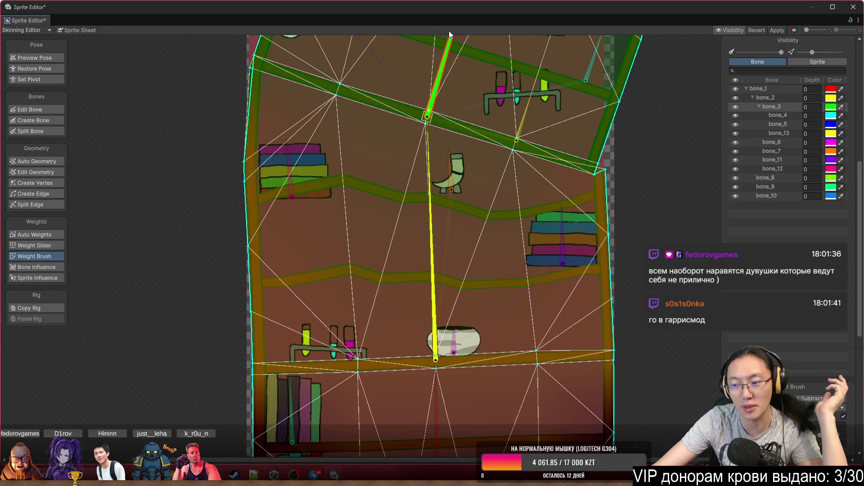
pyautogui.scroll(-3, 433, 67)
pyautogui.moveTo(443, 92)
pyautogui.mouseDown()
pyautogui.moveTo(404, 76)
pyautogui.moveTo(423, 60)
pyautogui.moveTo(409, 53)
pyautogui.moveTo(415, 56)
pyautogui.mouseUp()
pyautogui.scroll(3, 504, 209)
# Paint bone_1 weight across the bottom-left shelf.
pyautogui.click(396, 295)
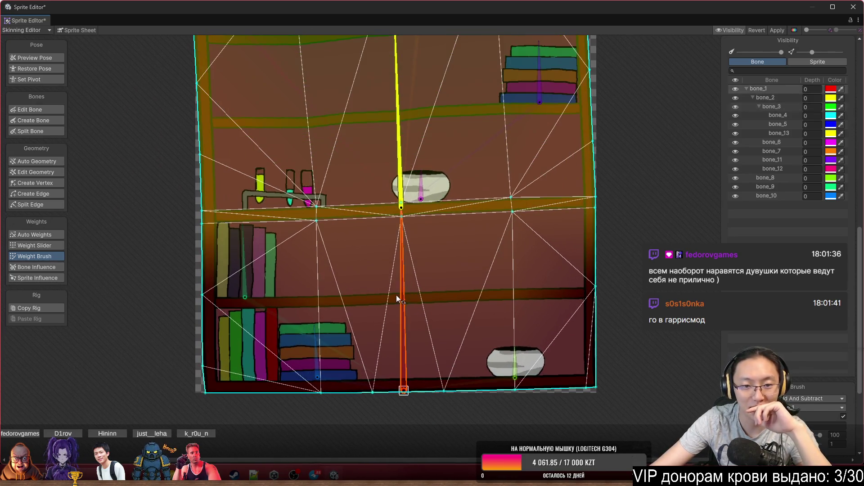
pyautogui.moveTo(218, 380); pyautogui.dragTo(200, 402)
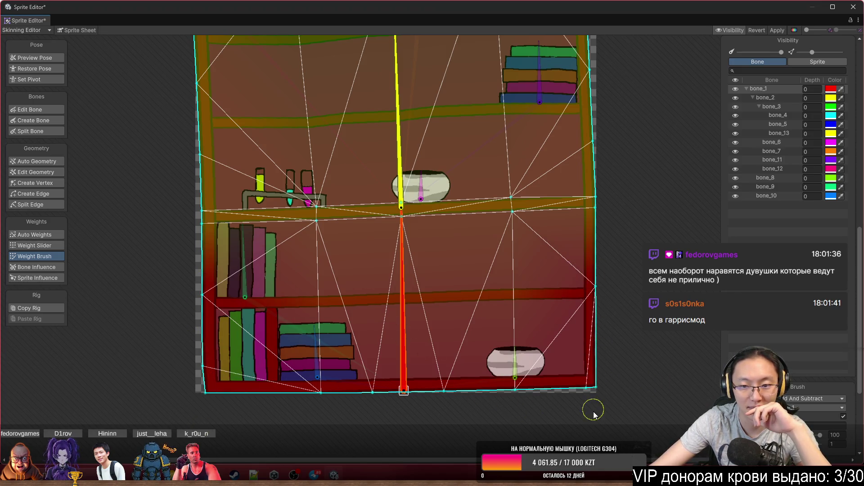
pyautogui.scroll(-1, 601, 337)
pyautogui.scroll(-2, 601, 337)
# Tilt bone_2 and rotate bone_3 to test the pose, then restore the rest pose.
pyautogui.moveTo(456, 203)
pyautogui.mouseDown()
pyautogui.moveTo(504, 166)
pyautogui.moveTo(539, 96)
pyautogui.moveTo(560, 79)
pyautogui.moveTo(450, 43)
pyautogui.moveTo(507, 47)
pyautogui.moveTo(495, 49)
pyautogui.mouseUp()
pyautogui.scroll(4, 410, 149)
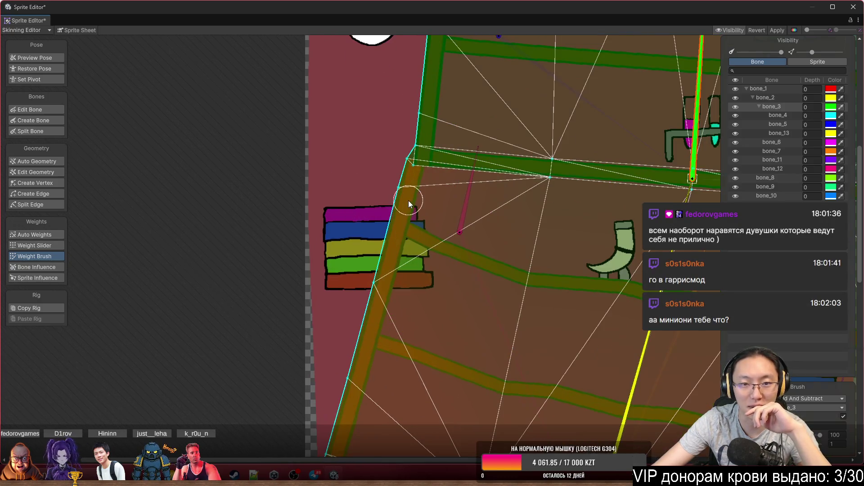
pyautogui.moveTo(700, 103)
pyautogui.mouseDown()
pyautogui.moveTo(716, 106)
pyautogui.moveTo(701, 101)
pyautogui.mouseUp()
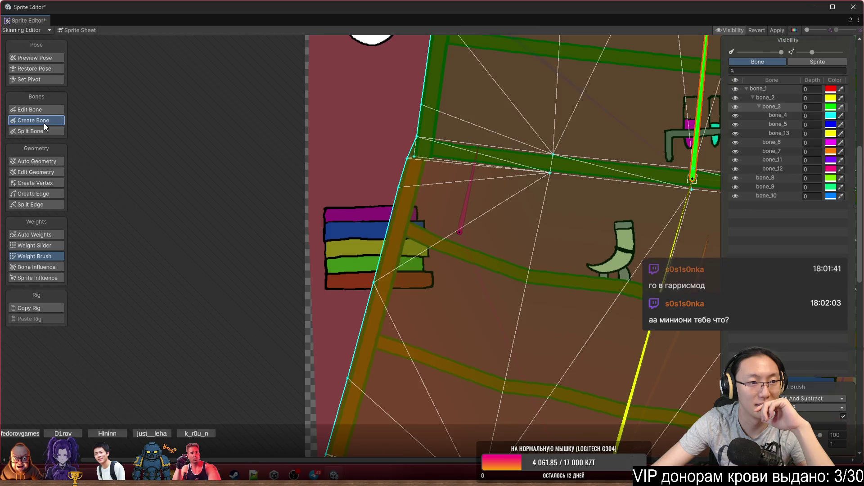
pyautogui.click(34, 69)
# Add a vertex on the left mesh edge at the shelf, deleting a misplaced one.
pyautogui.click(42, 188)
pyautogui.scroll(10, 406, 190)
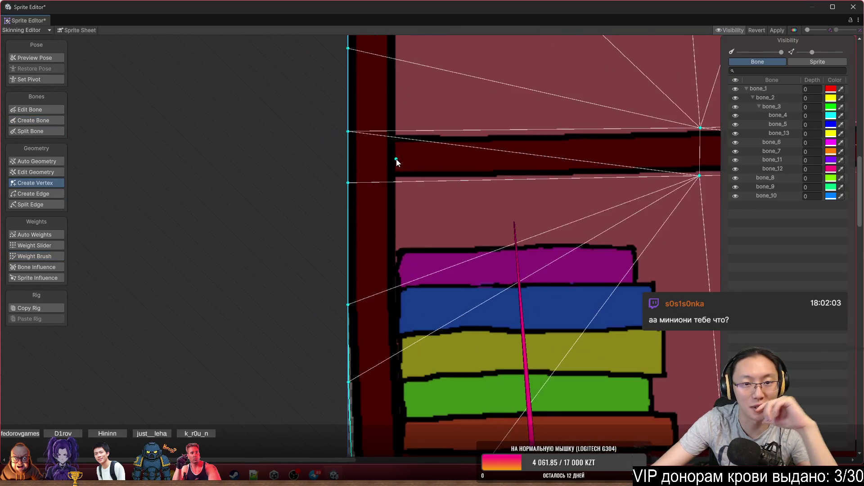
pyautogui.click(407, 192)
pyautogui.moveTo(409, 195); pyautogui.dragTo(420, 199)
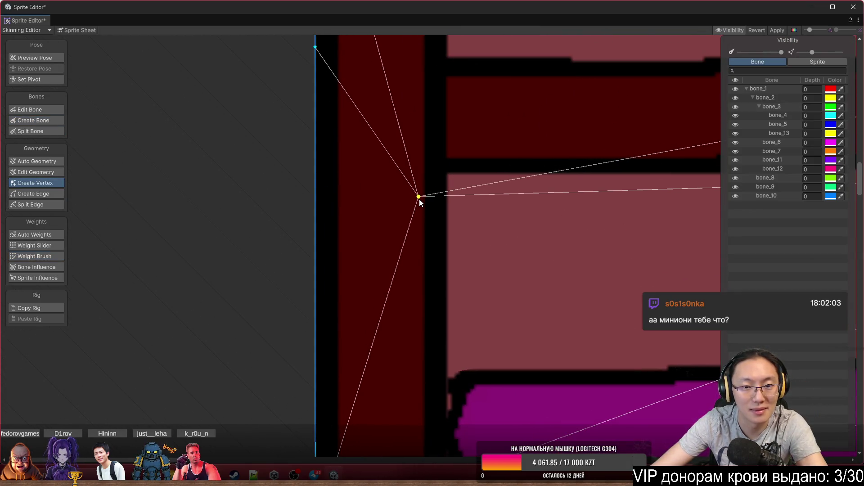
pyautogui.press('Delete')
pyautogui.scroll(-5, 450, 220)
pyautogui.scroll(-1, 449, 221)
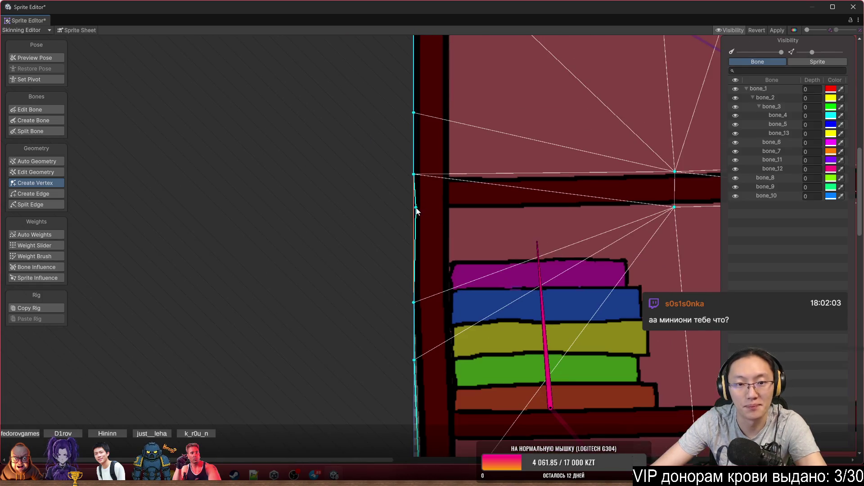
pyautogui.click(414, 208)
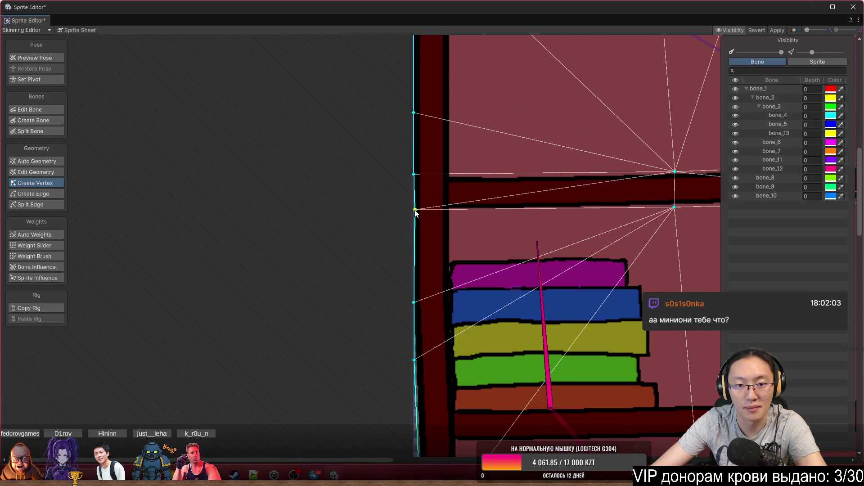
# Add top and underside vertex pairs on the shelf at the yellow bone and beside the books.
pyautogui.scroll(-5, 463, 247)
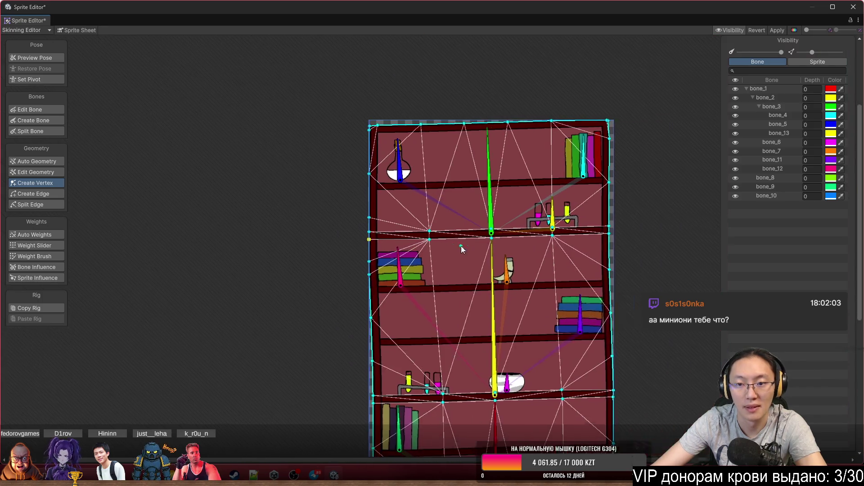
pyautogui.scroll(2, 461, 246)
pyautogui.scroll(2, 461, 207)
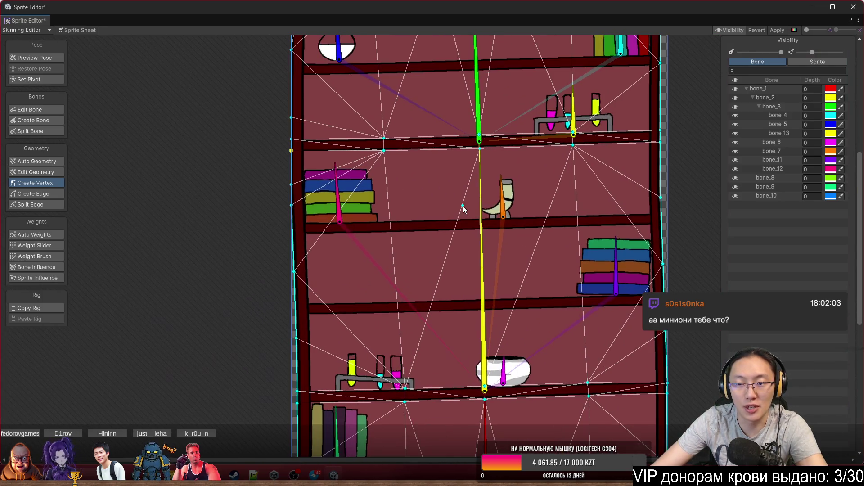
pyautogui.scroll(1, 337, 228)
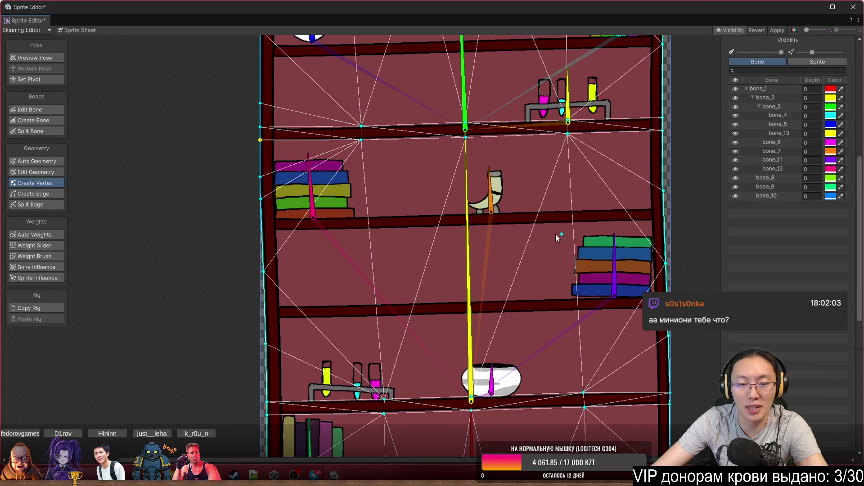
pyautogui.scroll(1, 468, 230)
pyautogui.click(467, 211)
pyautogui.click(468, 230)
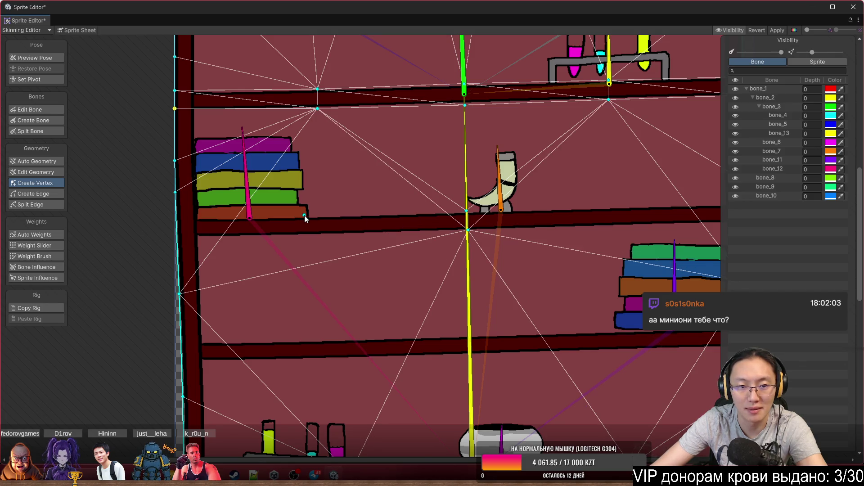
pyautogui.click(335, 214)
pyautogui.click(334, 235)
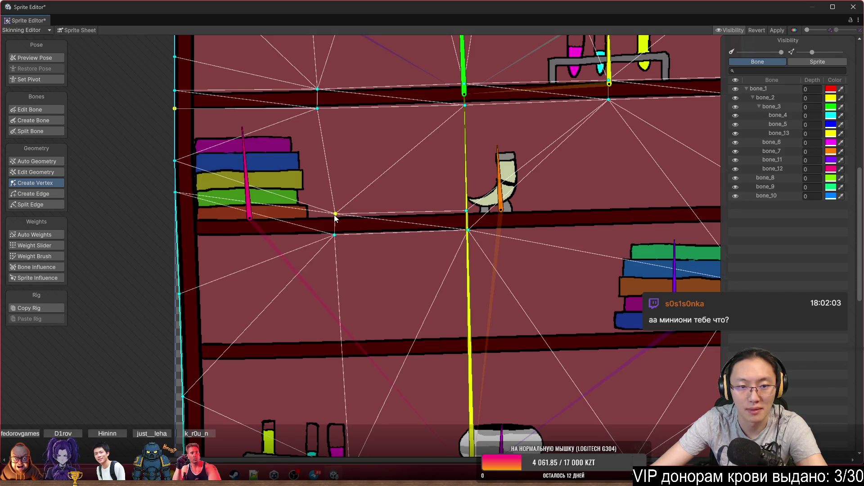
pyautogui.moveTo(335, 214); pyautogui.dragTo(333, 215)
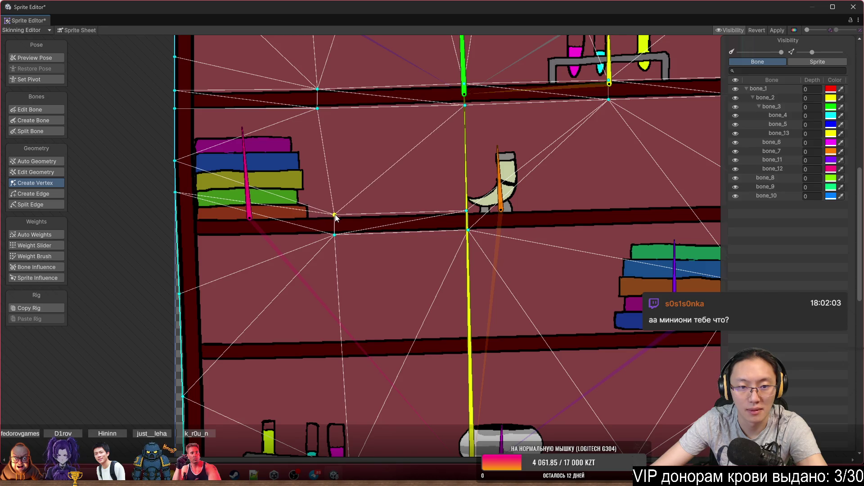
# Add vertices on the left outline at shelf top and bottom, and a pair beside the right books.
pyautogui.click(175, 219)
pyautogui.click(176, 238)
pyautogui.click(176, 243)
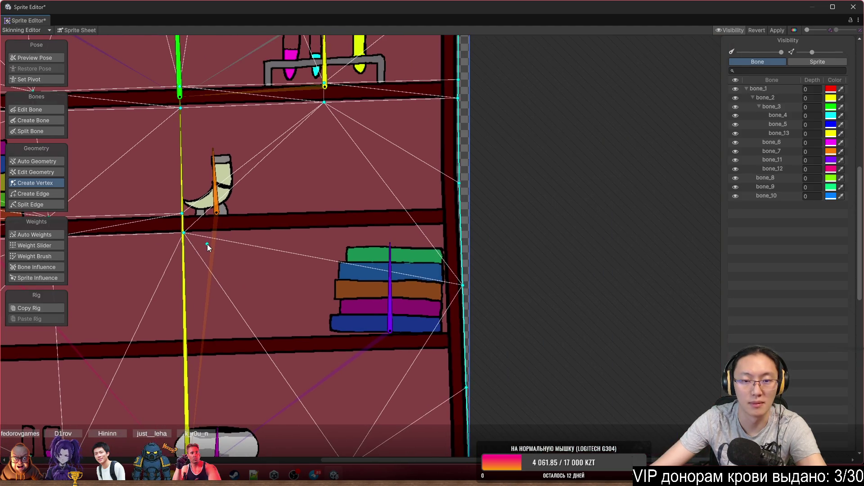
pyautogui.hscroll(5, 202, 247)
pyautogui.click(334, 209)
pyautogui.click(336, 231)
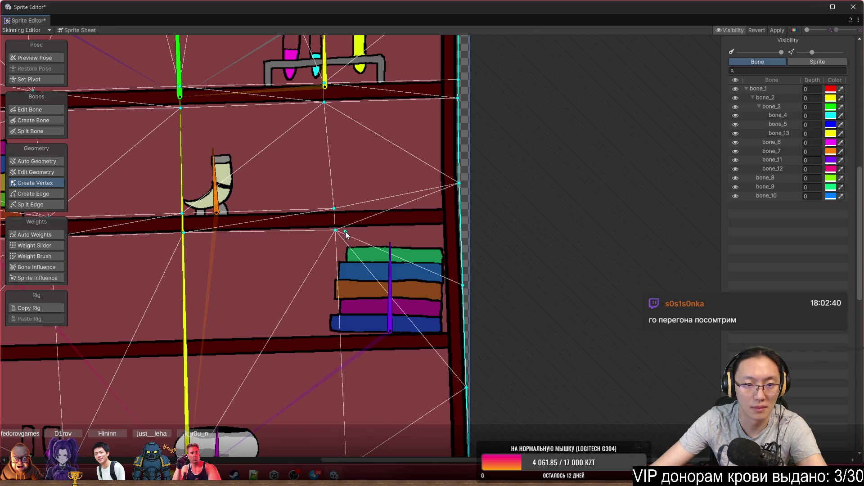
pyautogui.moveTo(336, 233); pyautogui.dragTo(335, 232)
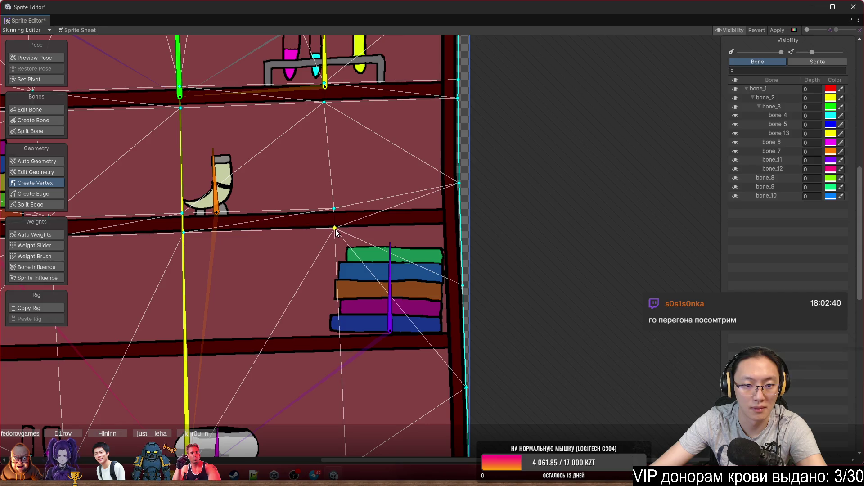
# Add a right-border vertex at the shelf, pull it outward, and add one on the next shelf down.
pyautogui.click(460, 226)
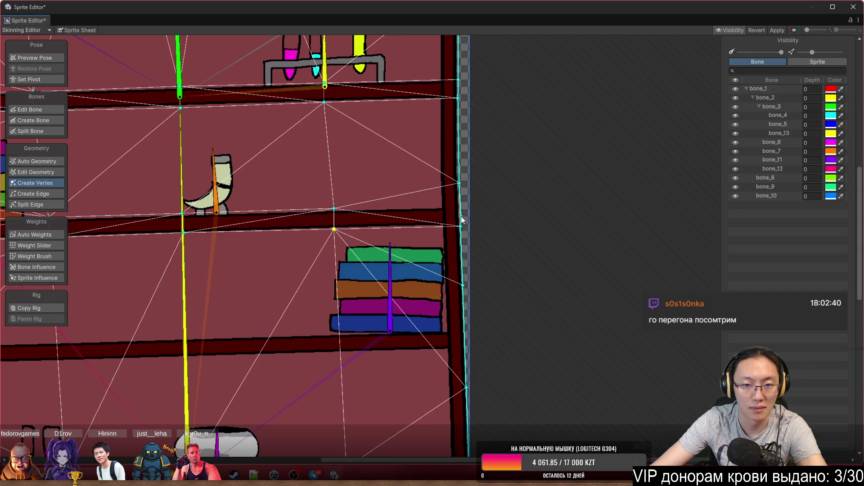
pyautogui.click(460, 207)
pyautogui.moveTo(460, 207)
pyautogui.mouseDown()
pyautogui.moveTo(471, 208)
pyautogui.moveTo(460, 156)
pyautogui.mouseUp()
pyautogui.click(345, 193)
pyautogui.scroll(1, 356, 194)
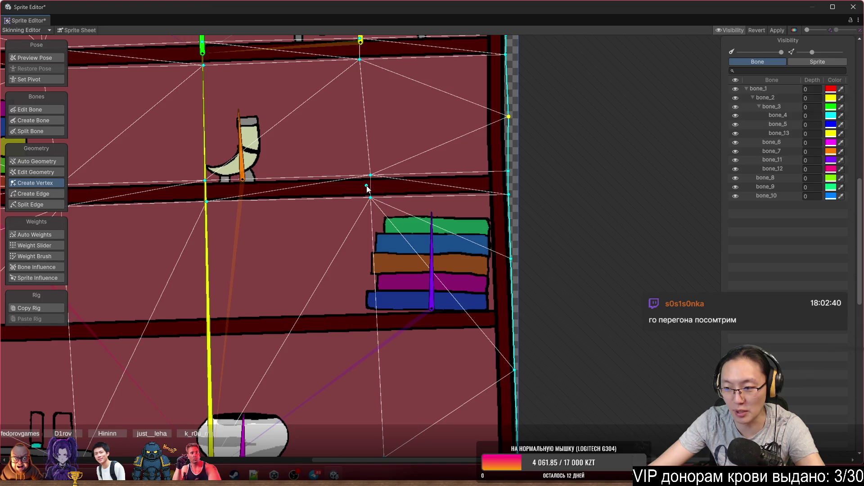
pyautogui.scroll(-4, 367, 188)
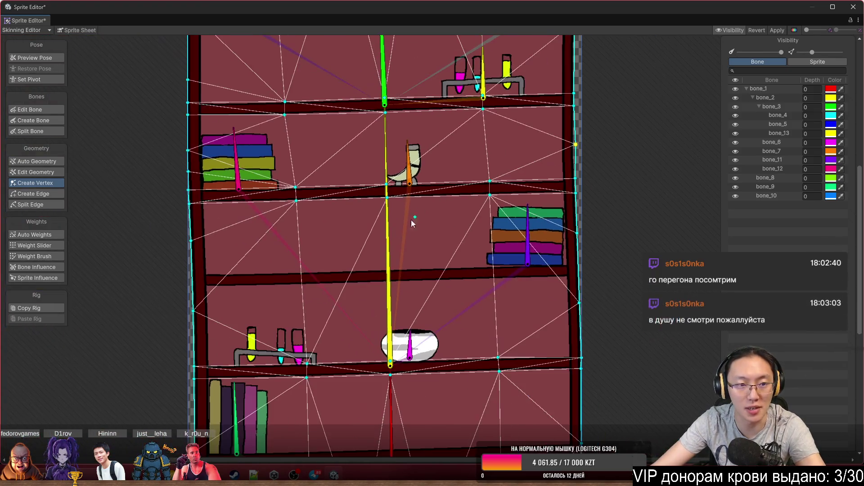
pyautogui.scroll(2, 411, 220)
pyautogui.scroll(3, 364, 279)
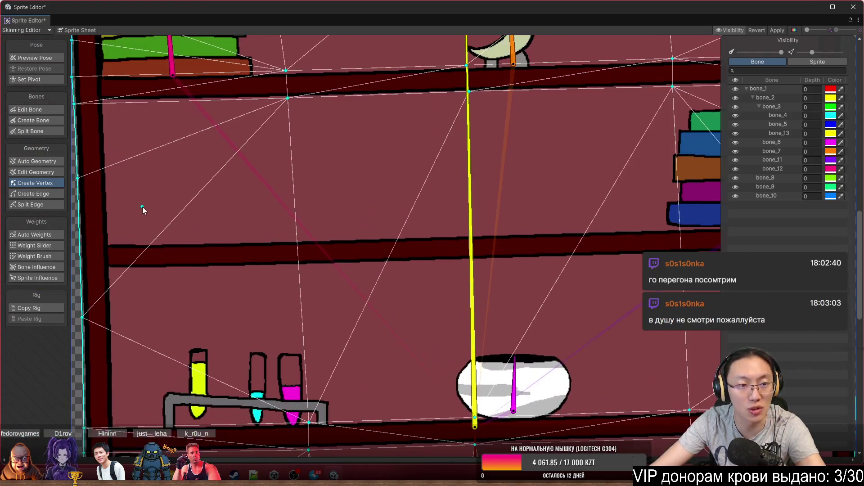
# Add middle-shelf vertices at its top, underside, left border and yellow bone crossing.
pyautogui.click(293, 240)
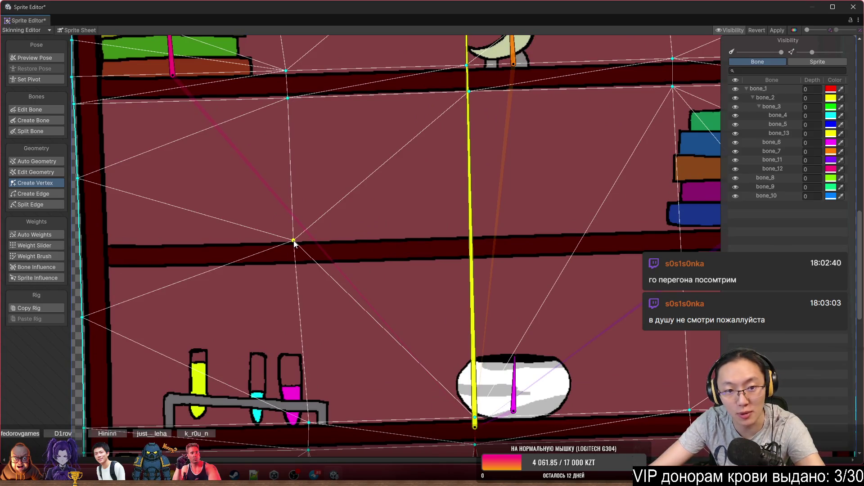
pyautogui.click(294, 266)
pyautogui.click(77, 245)
pyautogui.moveTo(75, 260); pyautogui.dragTo(79, 270)
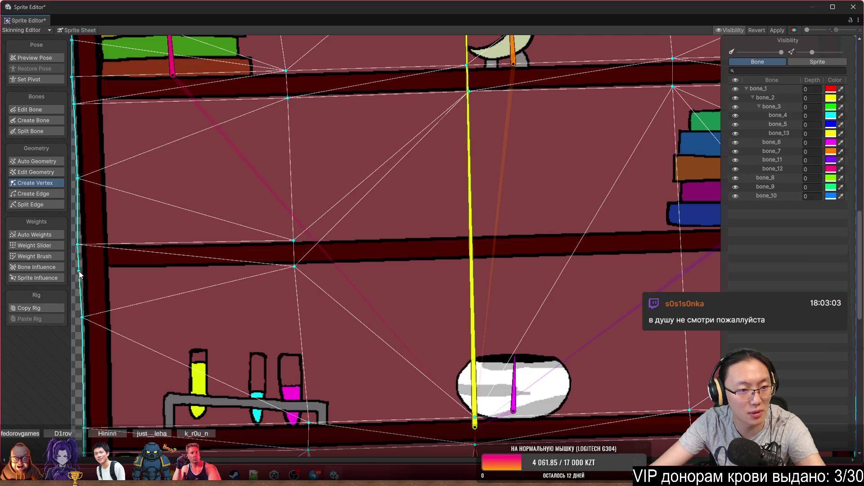
pyautogui.click(470, 234)
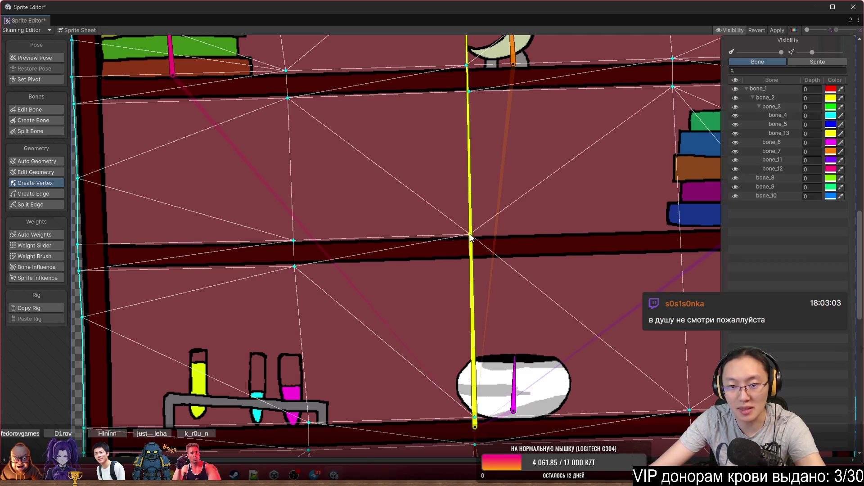
pyautogui.click(472, 264)
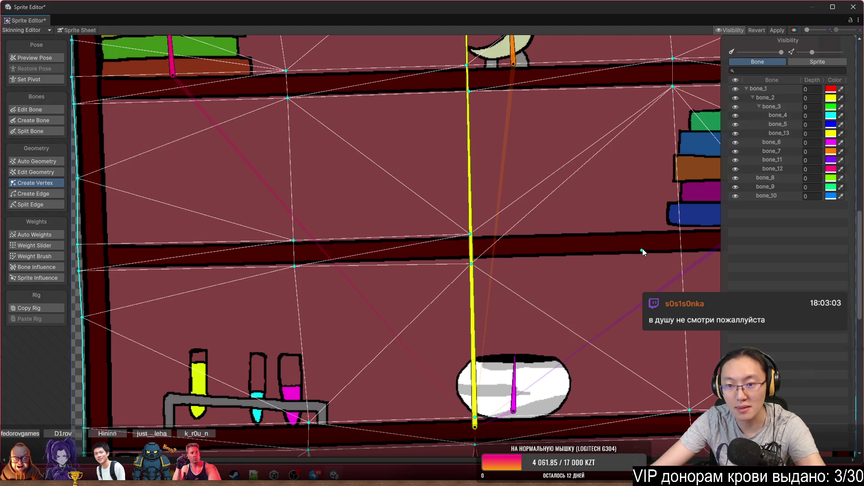
pyautogui.click(664, 230)
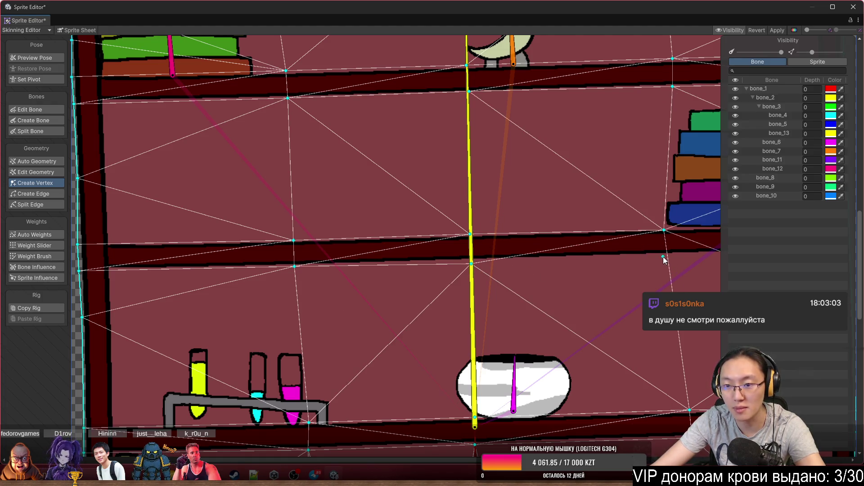
# Add right-border vertices at the shelf top and underside, then lower the right and left edge vertices.
pyautogui.moveTo(665, 260); pyautogui.dragTo(381, 278)
pyautogui.click(566, 268)
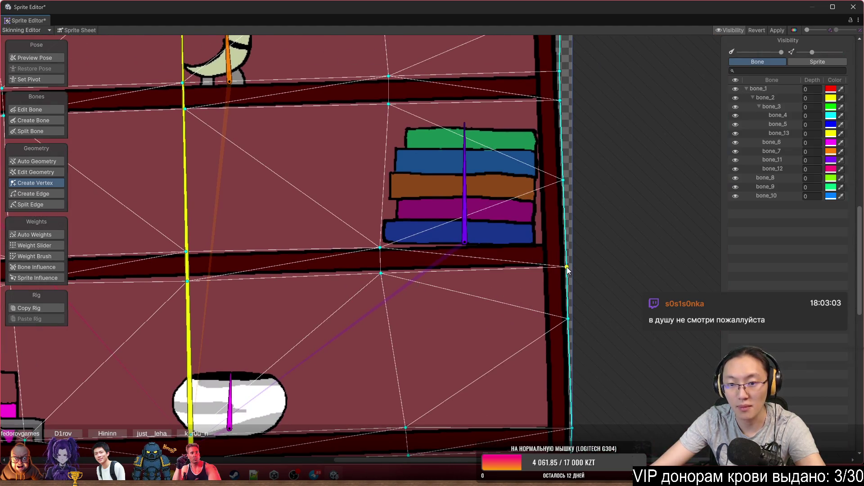
pyautogui.click(567, 243)
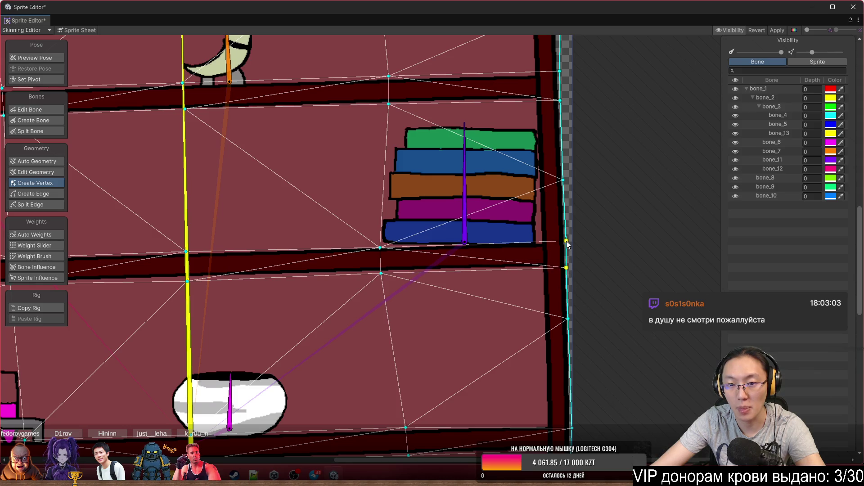
pyautogui.scroll(-3, 554, 317)
pyautogui.moveTo(560, 260); pyautogui.dragTo(560, 277)
pyautogui.moveTo(401, 292); pyautogui.dragTo(469, 276)
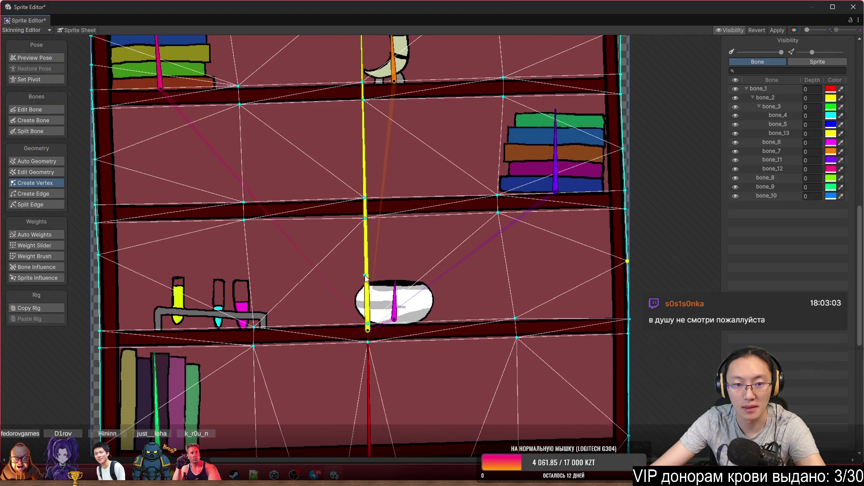
pyautogui.moveTo(366, 259); pyautogui.dragTo(409, 244)
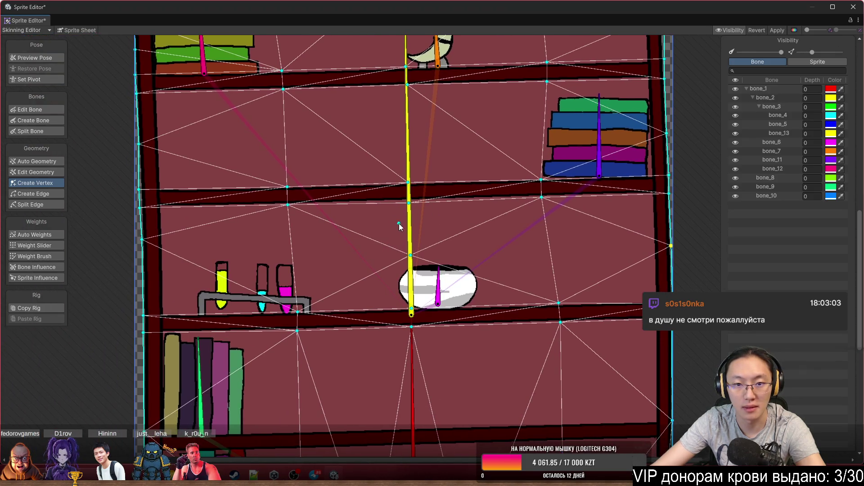
pyautogui.scroll(5, 406, 201)
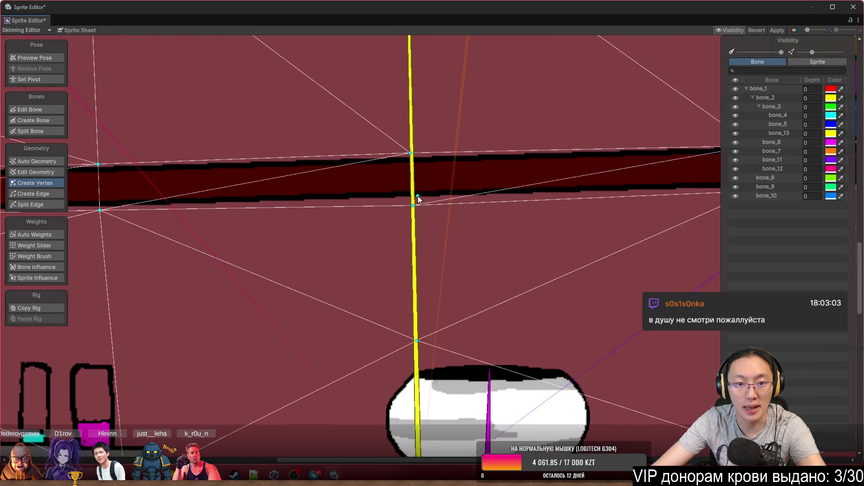
pyautogui.scroll(-7, 417, 198)
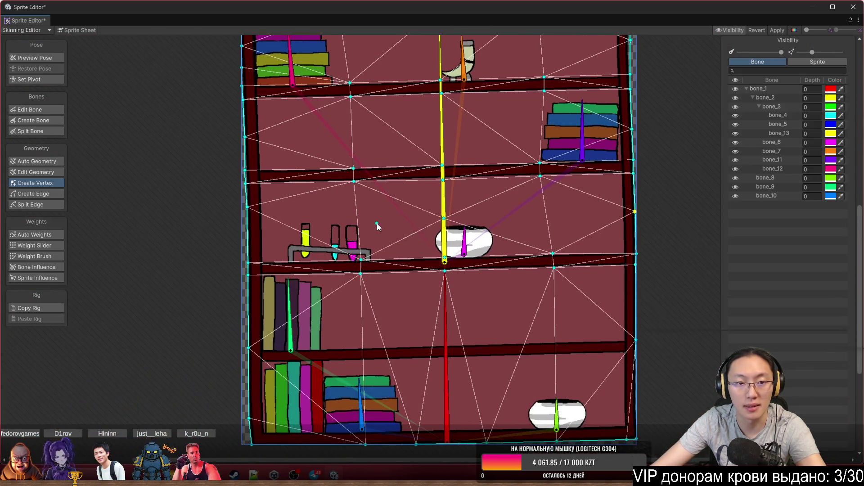
pyautogui.moveTo(246, 181); pyautogui.dragTo(245, 202)
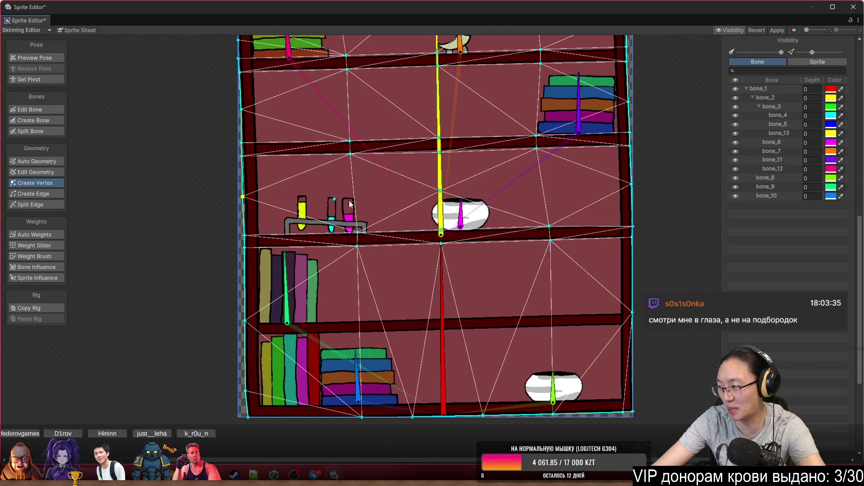
pyautogui.scroll(5, 452, 209)
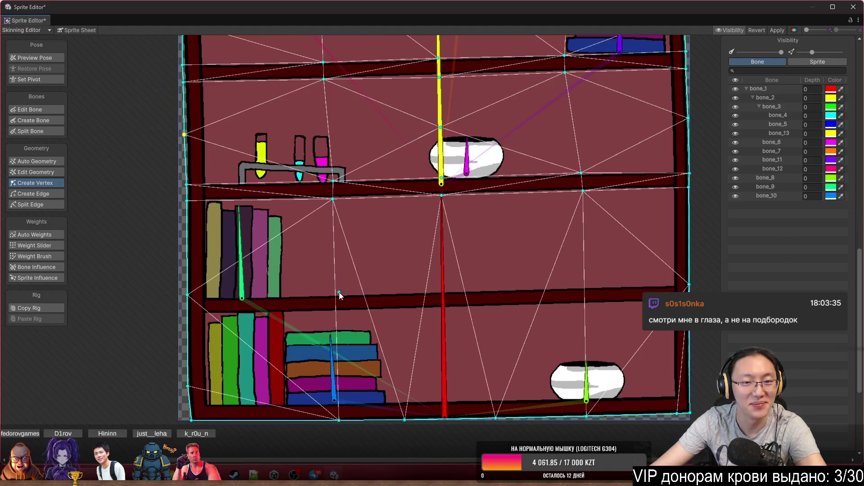
# Add vertices on the left edge, the shelf board under the books, the red bone, and further right.
pyautogui.click(170, 313)
pyautogui.click(335, 290)
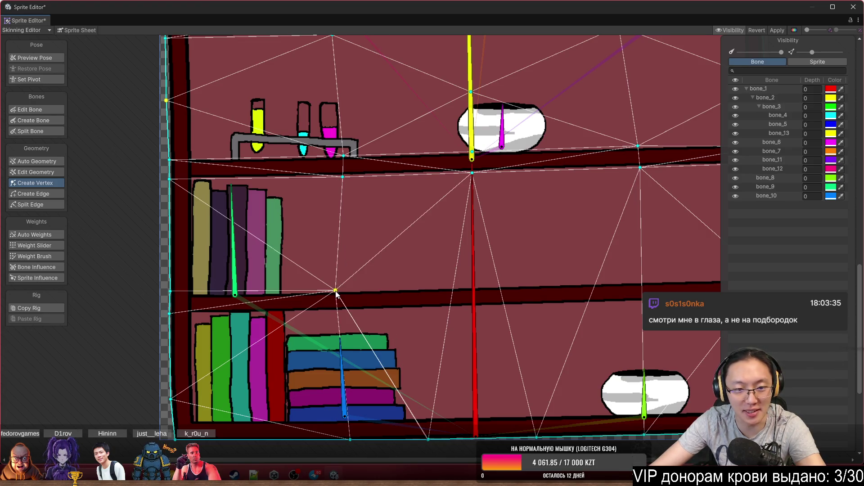
pyautogui.click(335, 312)
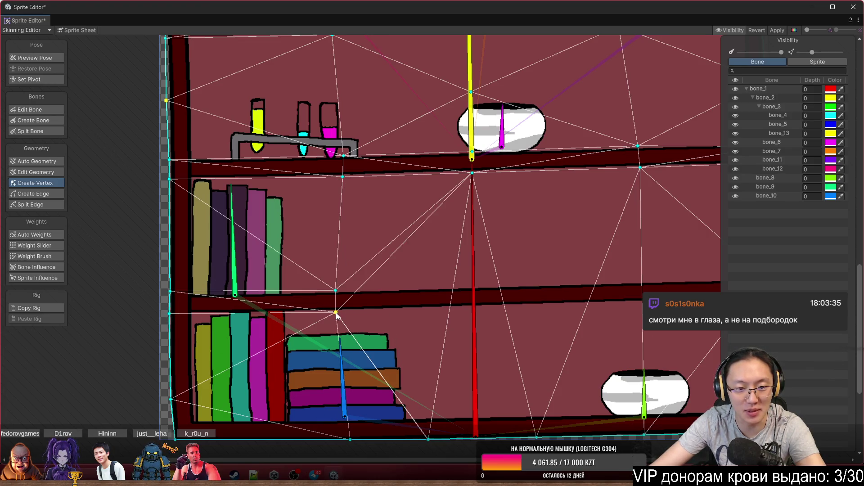
pyautogui.click(473, 285)
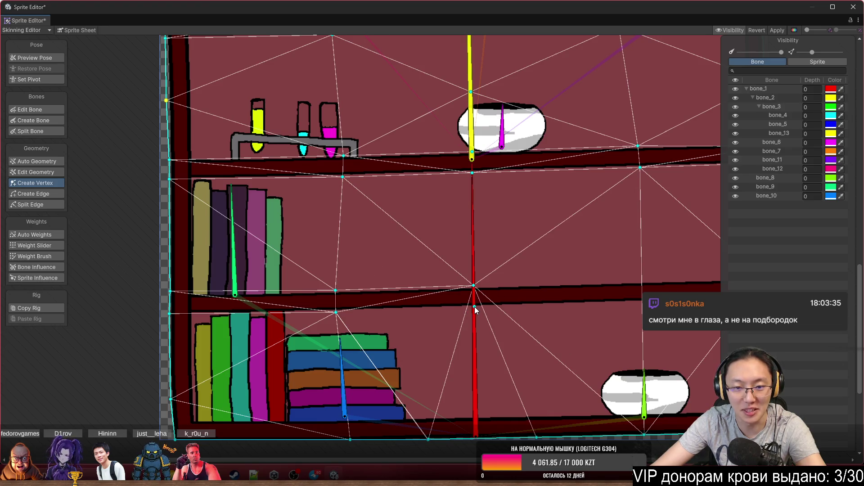
pyautogui.hscroll(5, 516, 320)
pyautogui.click(452, 287)
pyautogui.click(455, 309)
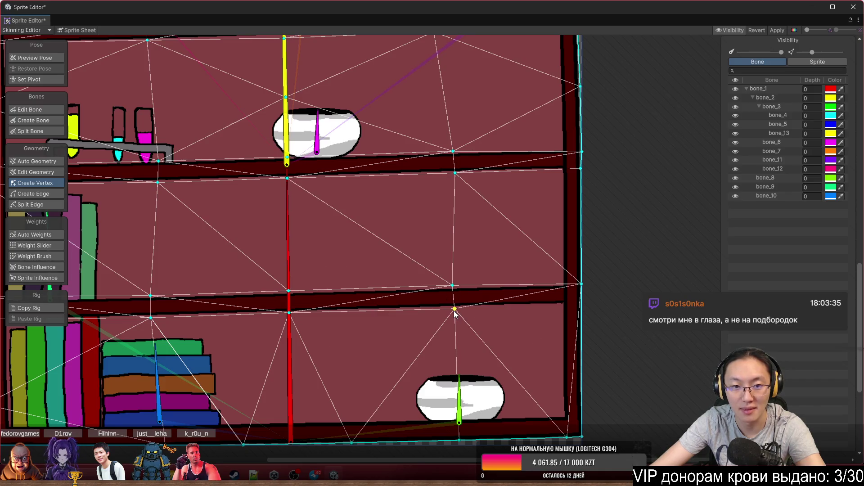
pyautogui.moveTo(454, 309); pyautogui.dragTo(452, 309)
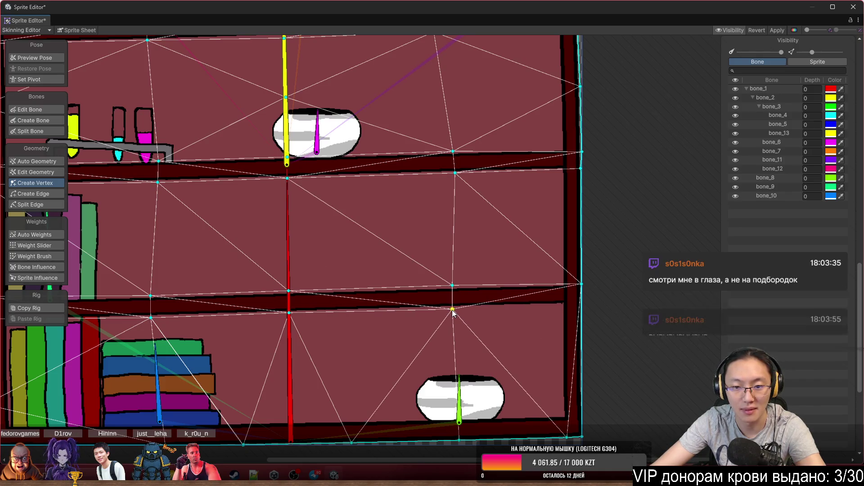
pyautogui.click(582, 308)
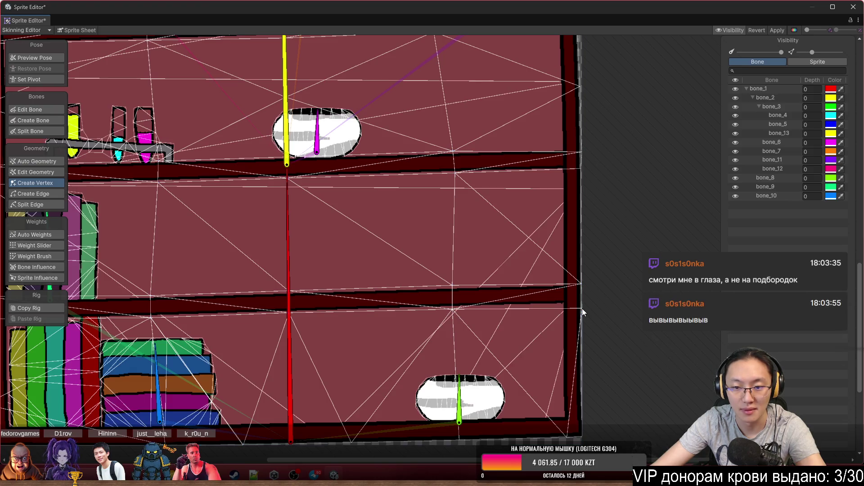
pyautogui.click(549, 307)
pyautogui.click(34, 57)
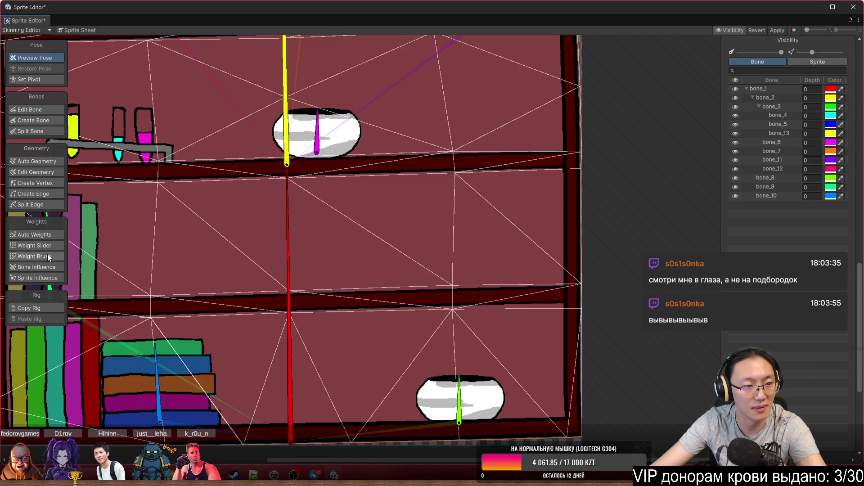
pyautogui.click(49, 184)
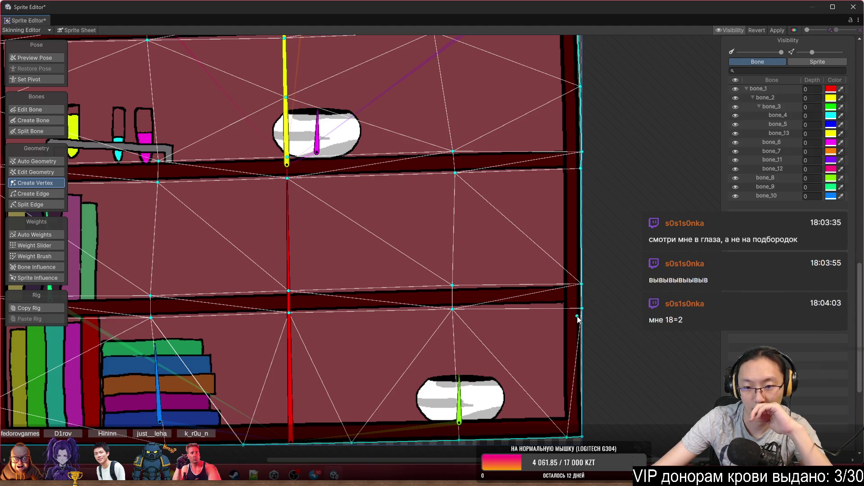
# Add vertices on the lower-left outline and near the blue bone's tip, adjusting edge vertices.
pyautogui.moveTo(582, 309); pyautogui.dragTo(588, 306)
pyautogui.scroll(-3, 588, 305)
pyautogui.scroll(5, 439, 372)
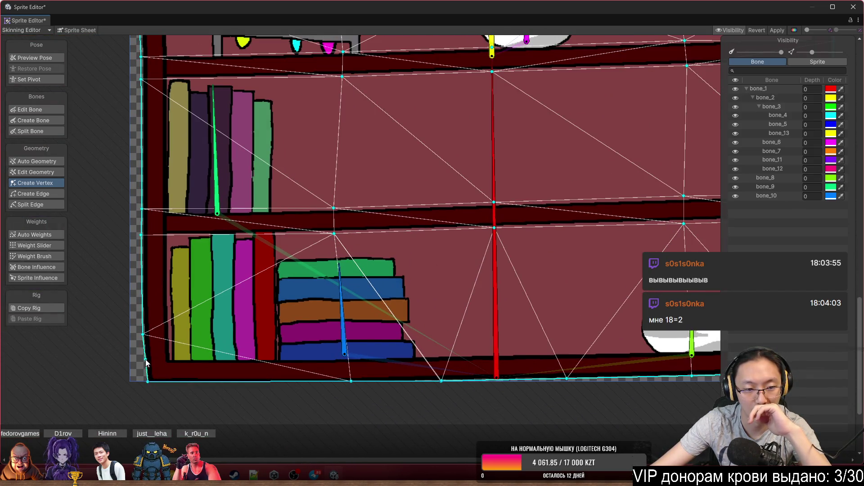
pyautogui.click(146, 359)
pyautogui.moveTo(142, 335); pyautogui.dragTo(143, 303)
pyautogui.click(345, 360)
pyautogui.moveTo(351, 381); pyautogui.dragTo(347, 386)
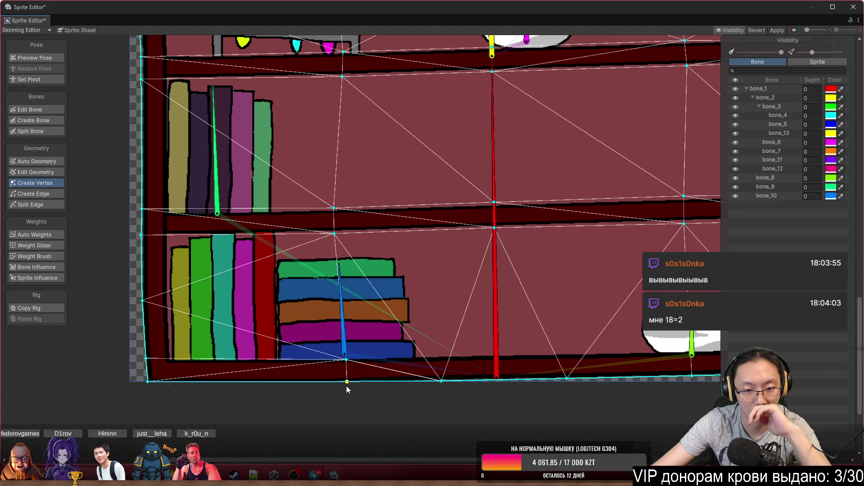
# Add bottom-outline vertices, replacing a misplaced one at the red bone's end, and shift them rightward.
pyautogui.click(498, 352)
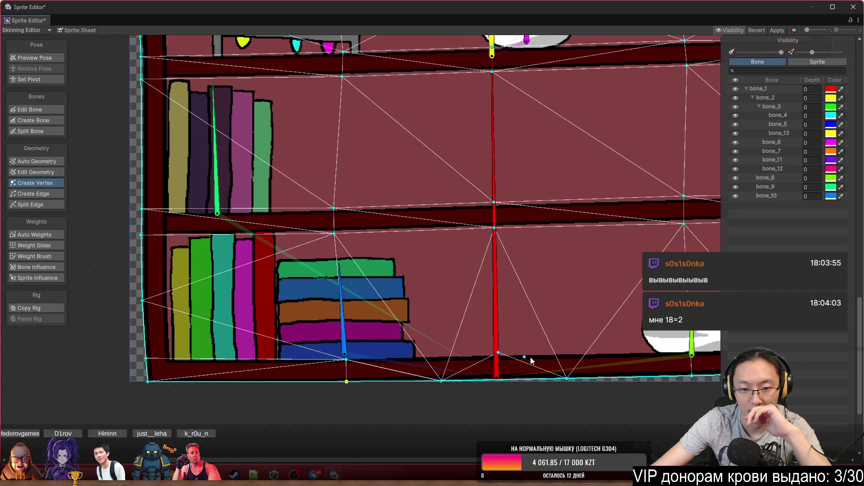
pyautogui.moveTo(480, 358); pyautogui.dragTo(436, 357)
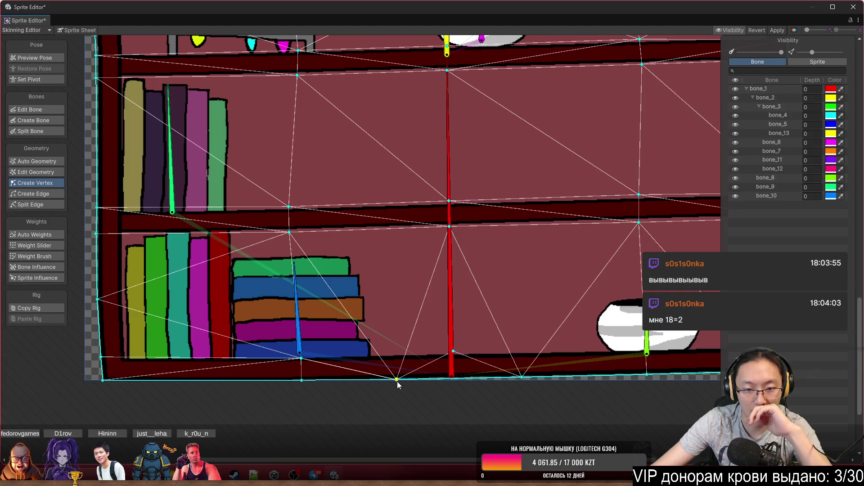
pyautogui.click(456, 380)
pyautogui.press('Delete')
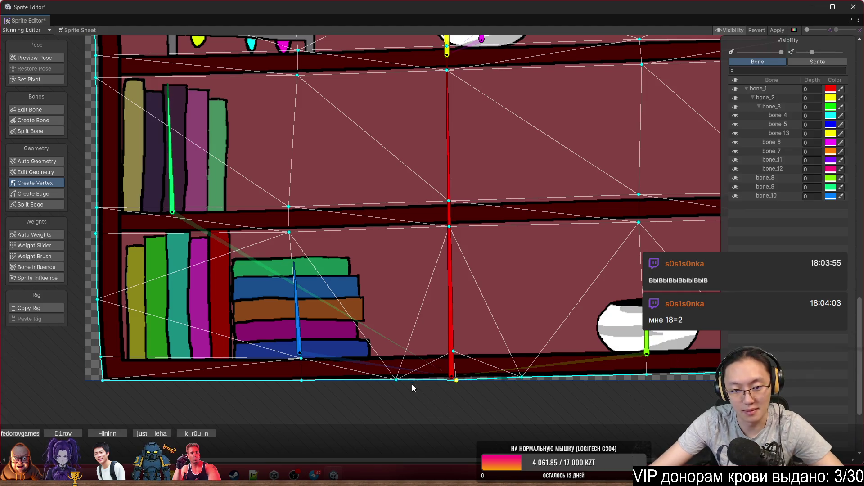
pyautogui.click(453, 380)
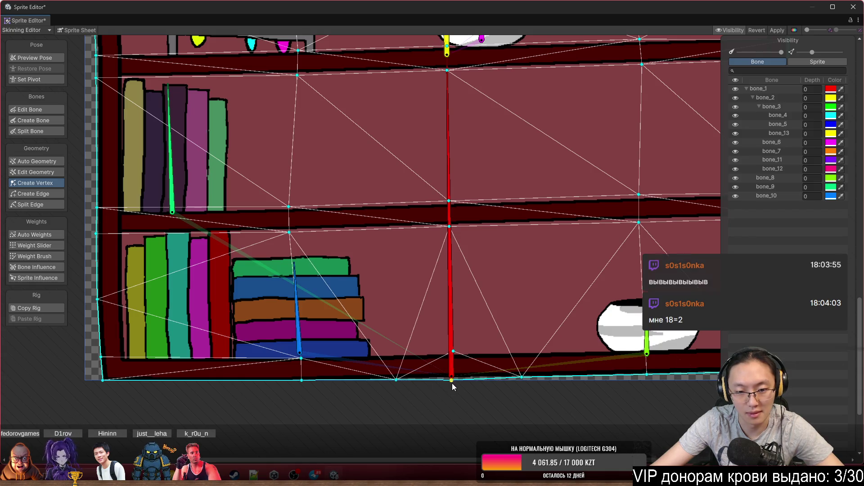
pyautogui.moveTo(396, 382); pyautogui.dragTo(414, 378)
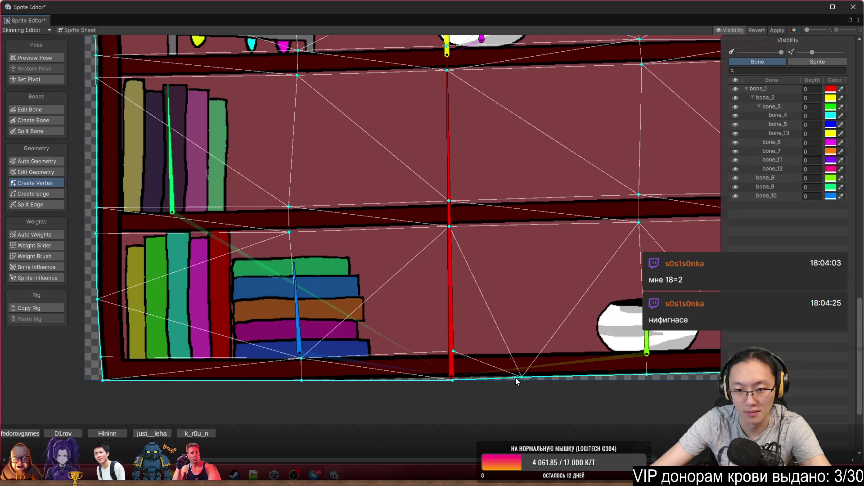
pyautogui.moveTo(521, 378)
pyautogui.mouseDown()
pyautogui.moveTo(590, 376)
pyautogui.moveTo(643, 344)
pyautogui.moveTo(647, 351)
pyautogui.moveTo(381, 341)
pyautogui.mouseUp()
# Add and position vertices along the mesh's right edge against the frame.
pyautogui.click(523, 333)
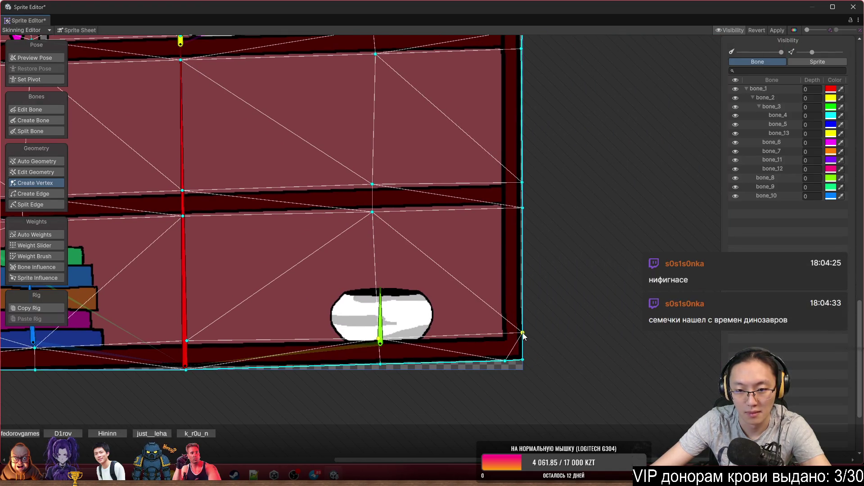
pyautogui.scroll(-4, 482, 333)
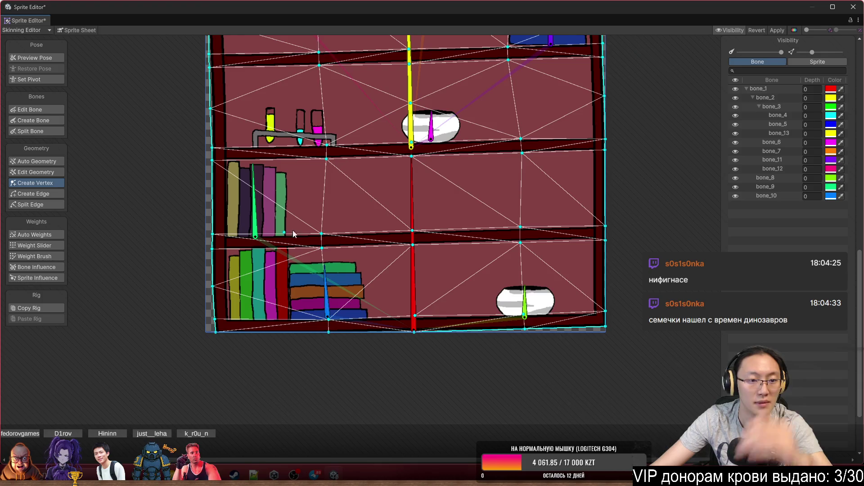
pyautogui.moveTo(605, 311); pyautogui.dragTo(614, 271)
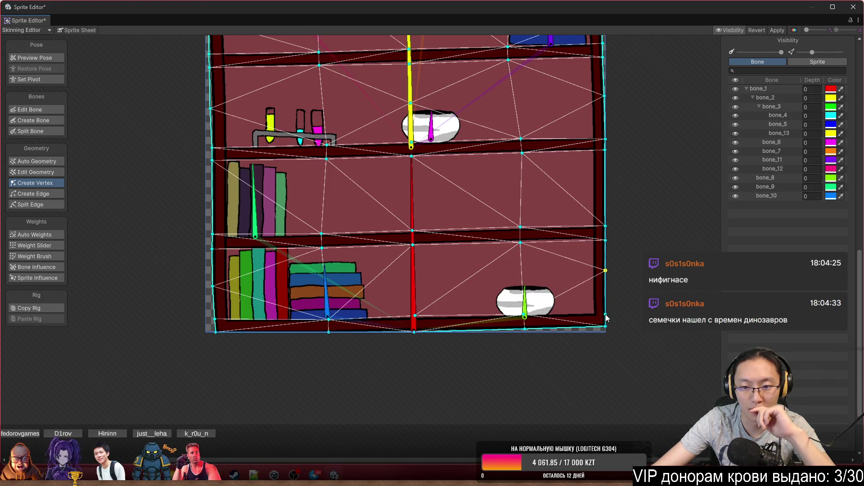
pyautogui.moveTo(606, 315)
pyautogui.mouseDown()
pyautogui.moveTo(582, 312)
pyautogui.moveTo(608, 313)
pyautogui.mouseUp()
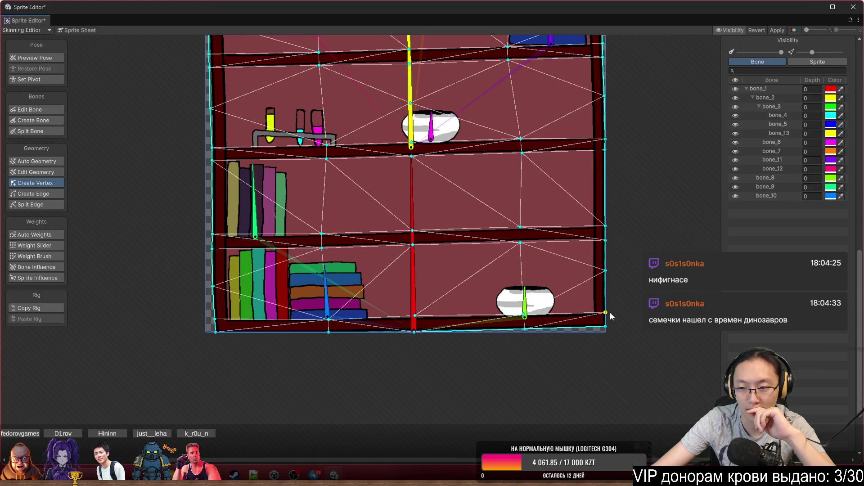
pyautogui.moveTo(510, 247); pyautogui.dragTo(525, 246)
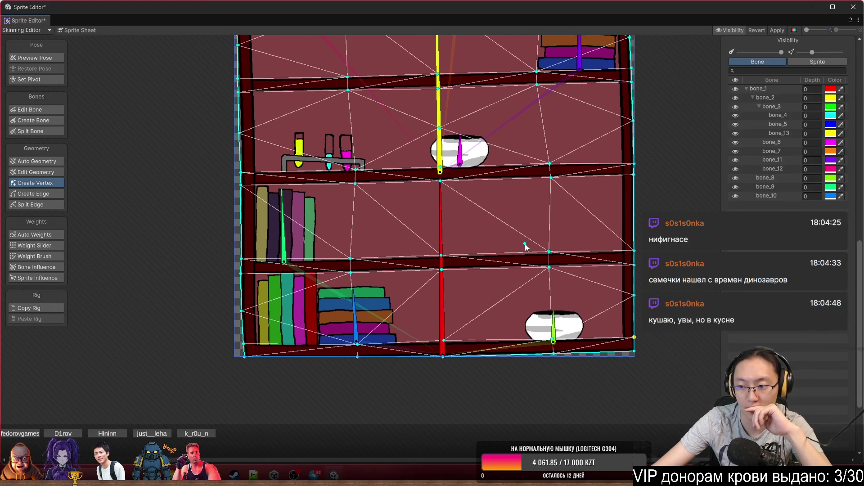
pyautogui.moveTo(634, 296); pyautogui.dragTo(636, 303)
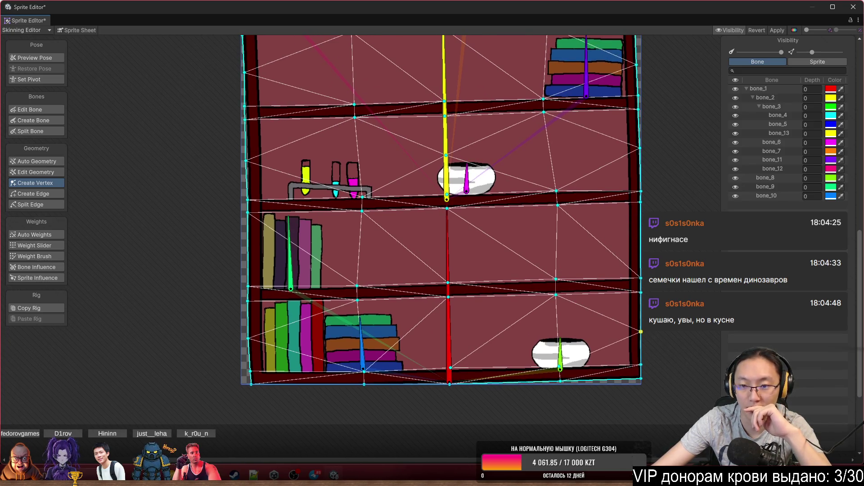
pyautogui.click(641, 243)
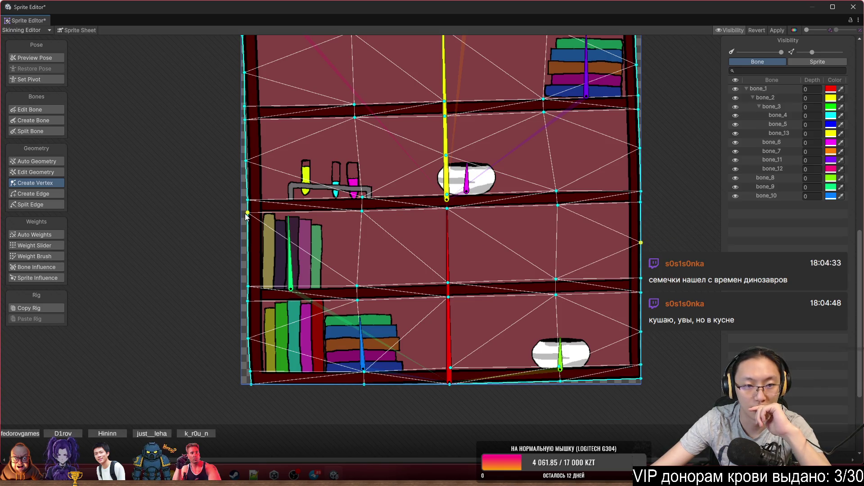
pyautogui.scroll(5, 466, 269)
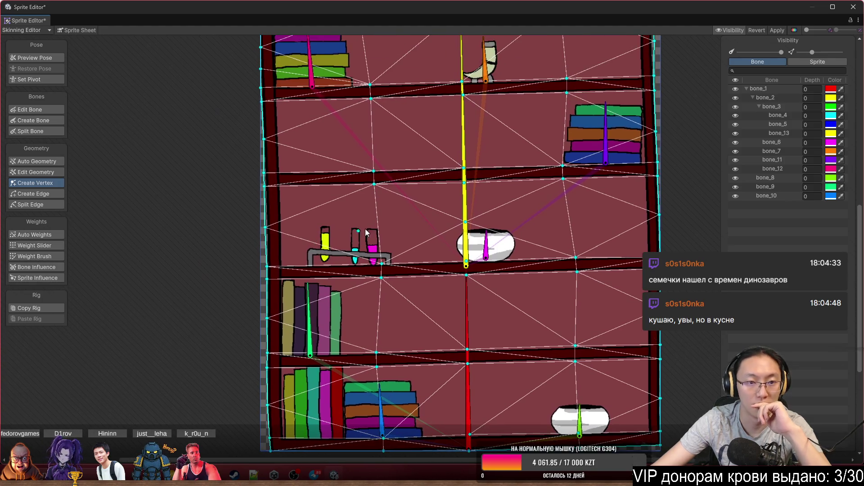
# Add vertices on the mesh's left edge and along the top shelf board.
pyautogui.scroll(1, 466, 269)
pyautogui.scroll(3, 506, 182)
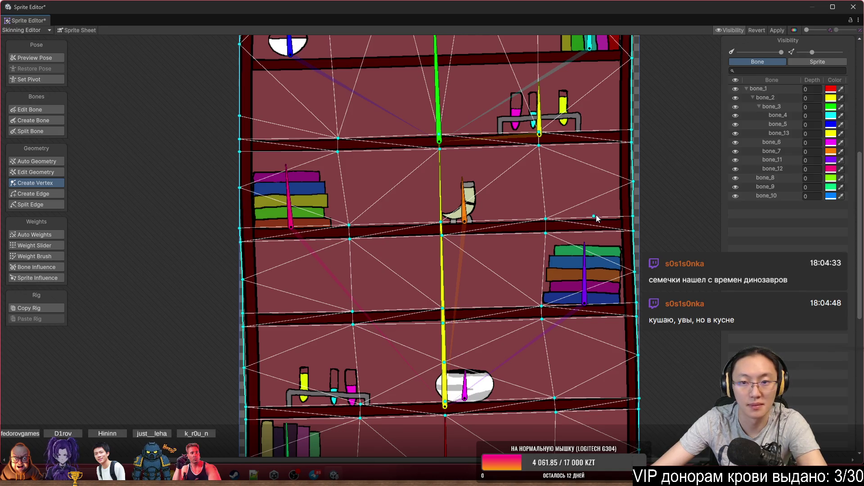
pyautogui.scroll(3, 630, 260)
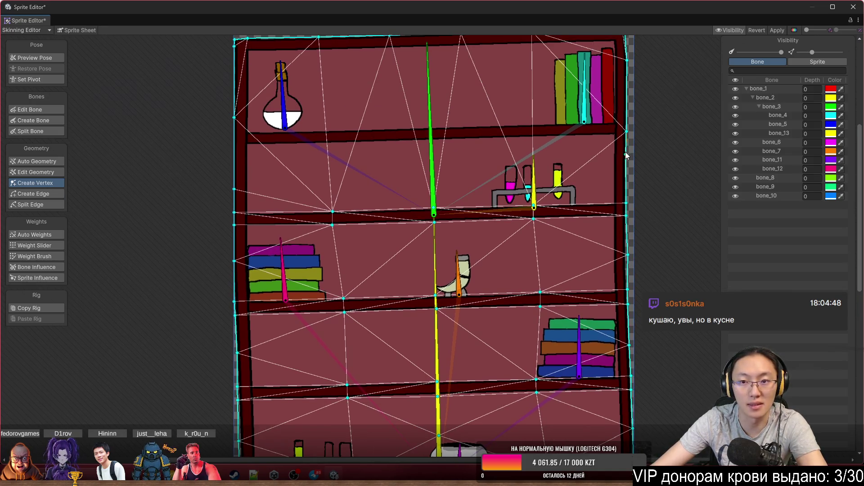
pyautogui.scroll(4, 279, 125)
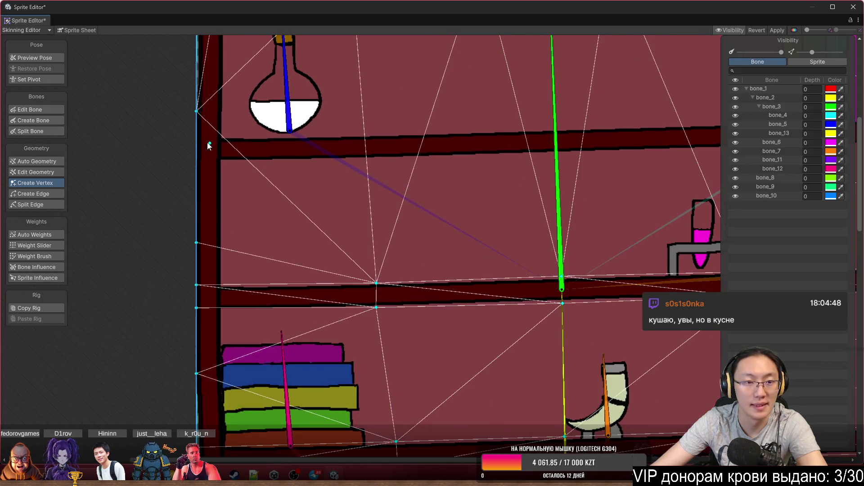
pyautogui.moveTo(190, 120); pyautogui.dragTo(242, 207)
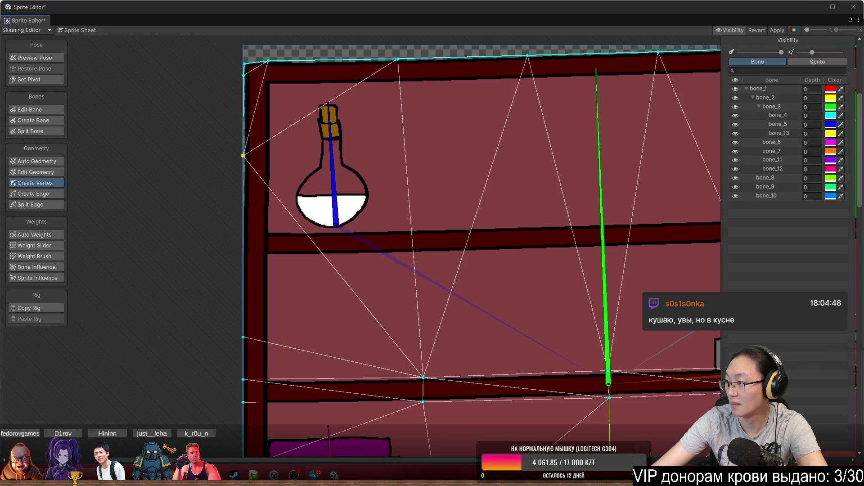
pyautogui.click(245, 231)
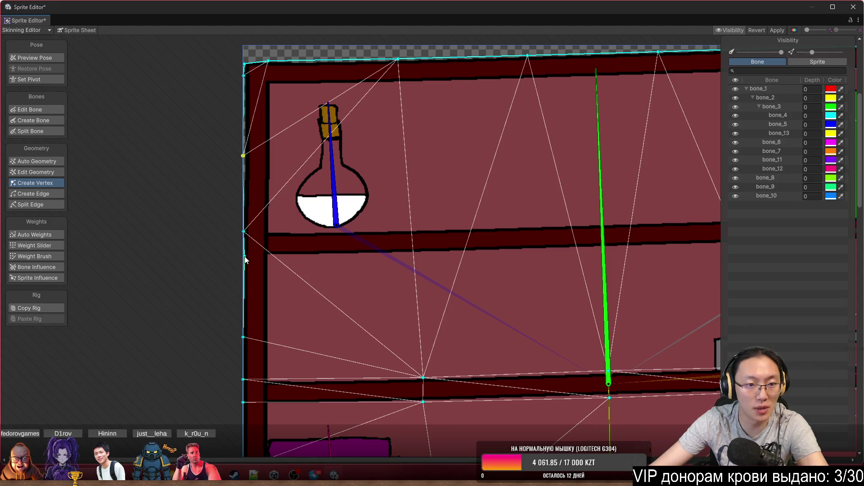
pyautogui.moveTo(543, 261); pyautogui.dragTo(344, 261)
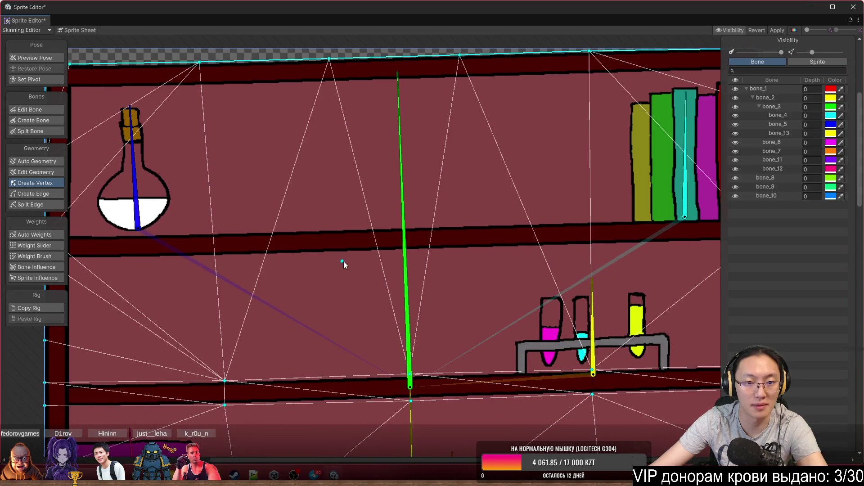
pyautogui.click(221, 257)
pyautogui.click(218, 234)
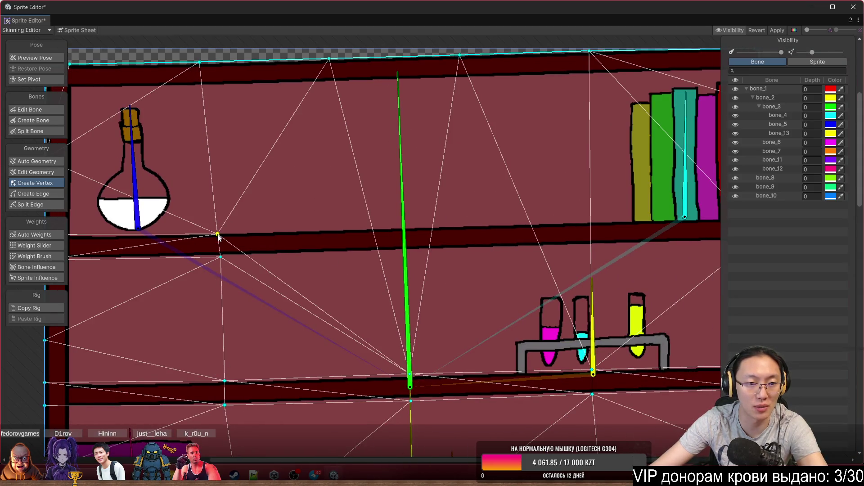
# Add vertices on the shelf beside the flask and under the books, nudging one onto the board.
pyautogui.click(407, 230)
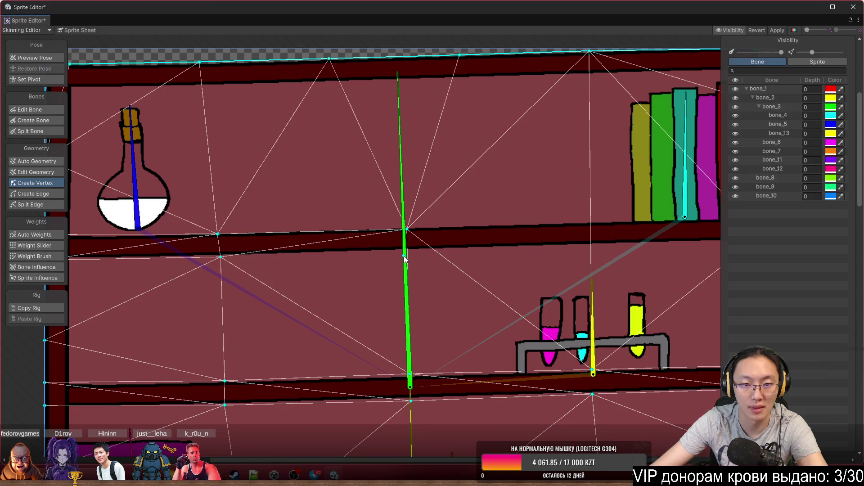
pyautogui.click(406, 251)
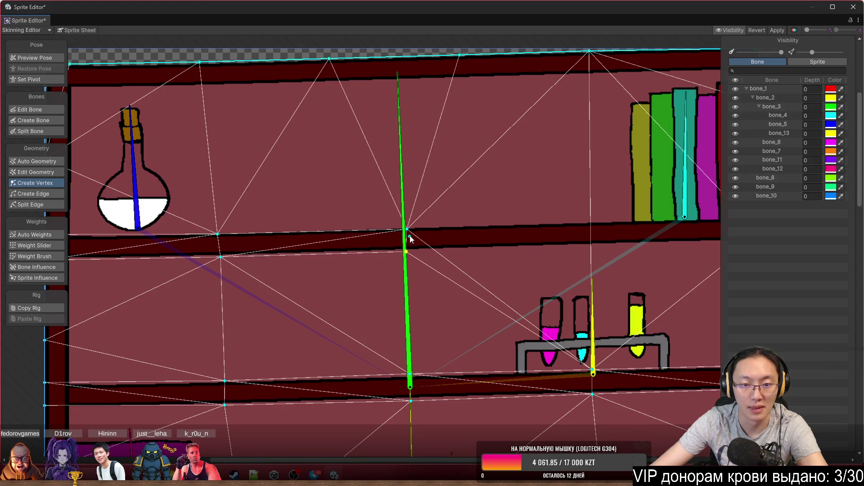
pyautogui.moveTo(407, 229); pyautogui.dragTo(404, 225)
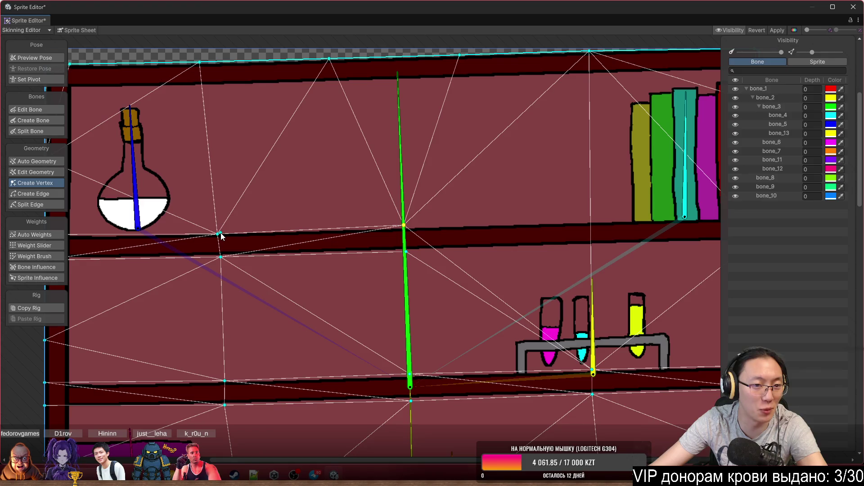
pyautogui.hscroll(5, 341, 243)
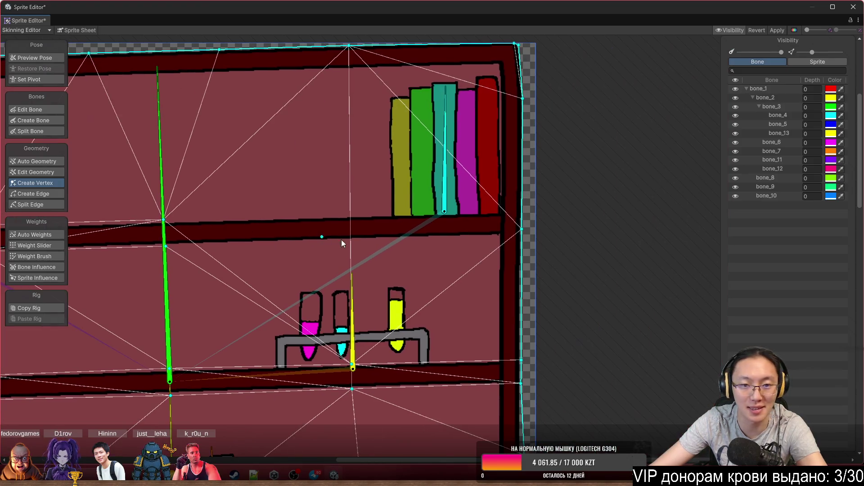
pyautogui.click(352, 242)
pyautogui.click(350, 214)
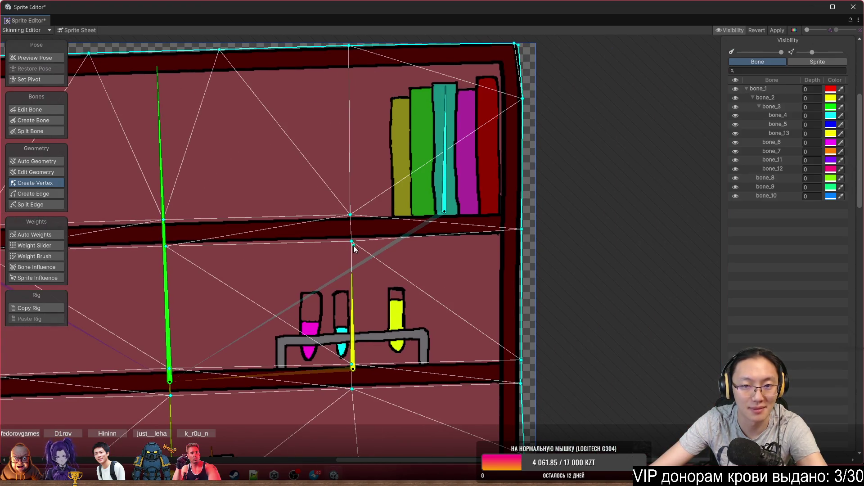
# Add vertices on the right outline at shelf height and snap one onto the top-right corner.
pyautogui.click(522, 213)
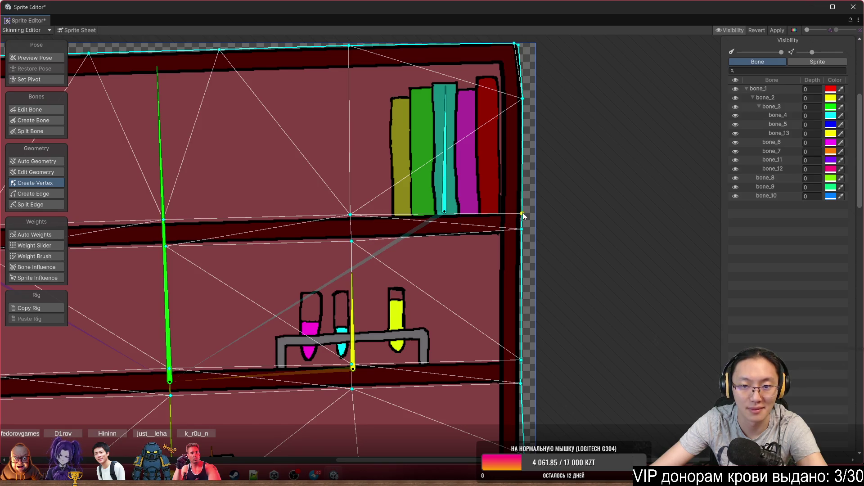
pyautogui.click(521, 228)
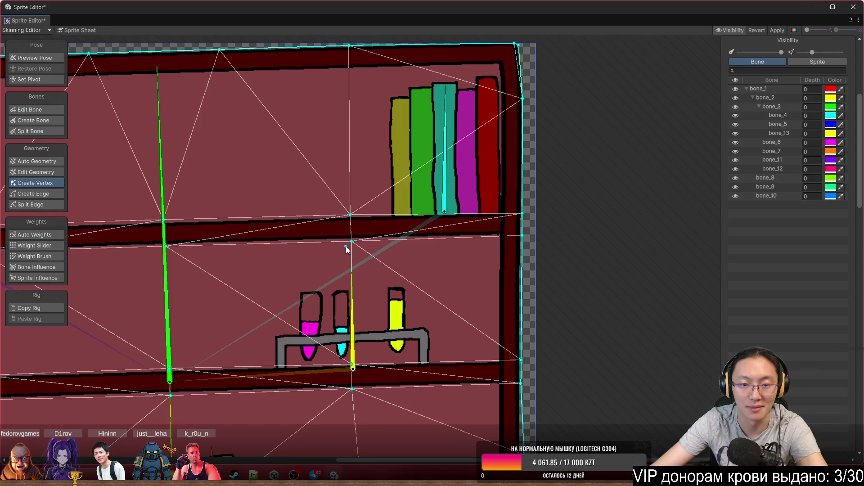
pyautogui.scroll(-3, 345, 247)
pyautogui.scroll(5, 489, 133)
pyautogui.click(482, 157)
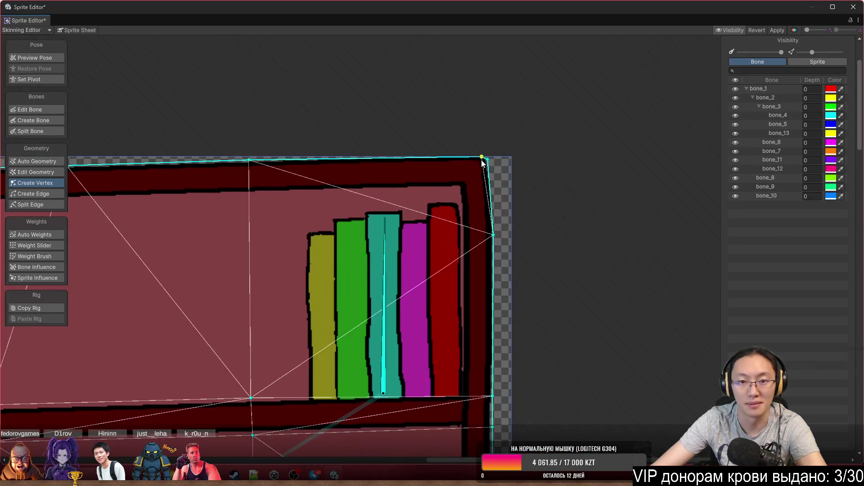
pyautogui.moveTo(487, 160); pyautogui.dragTo(482, 157)
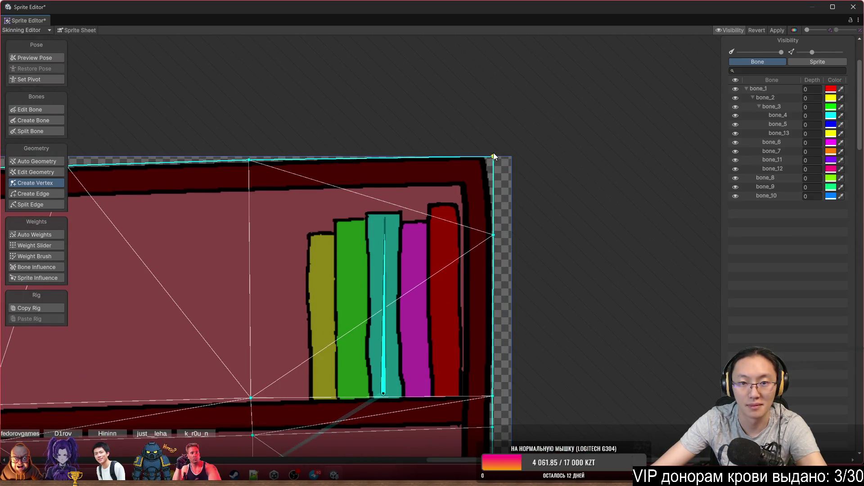
# Lower the right-edge vertex to the shelf line, add another right-edge vertex, and raise the left-edge one.
pyautogui.scroll(-5, 463, 196)
pyautogui.moveTo(457, 199); pyautogui.dragTo(470, 166)
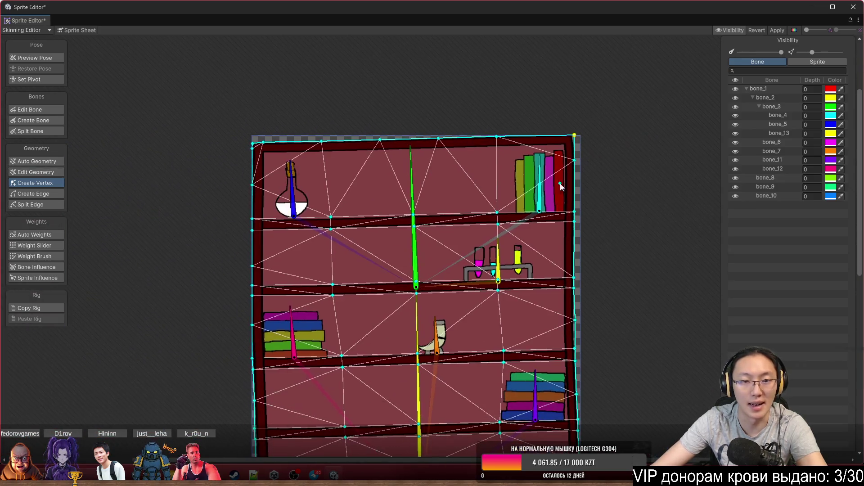
pyautogui.scroll(6, 576, 163)
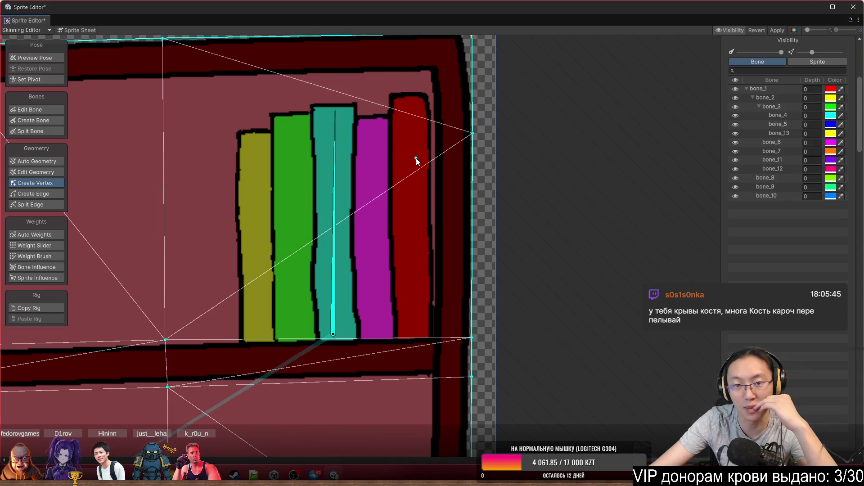
pyautogui.moveTo(474, 134); pyautogui.dragTo(477, 187)
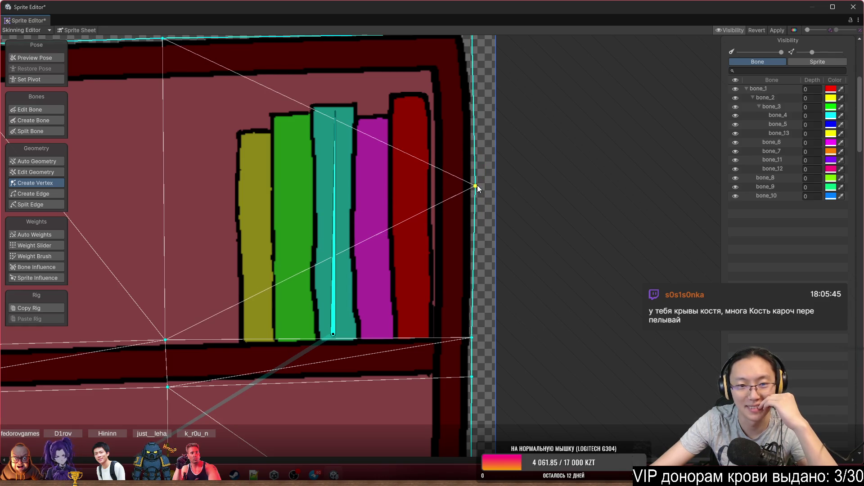
pyautogui.scroll(-5, 447, 238)
pyautogui.scroll(-5, 438, 237)
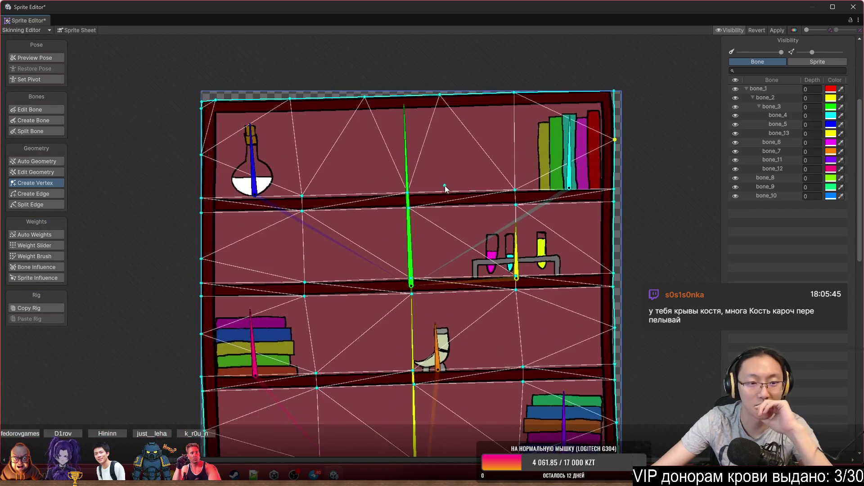
pyautogui.click(624, 197)
pyautogui.moveTo(213, 220); pyautogui.dragTo(209, 207)
# Add a vertex on the edge of a lower shelf.
pyautogui.moveTo(339, 288); pyautogui.dragTo(342, 101)
pyautogui.moveTo(585, 268); pyautogui.dragTo(600, 150)
pyautogui.click(566, 179)
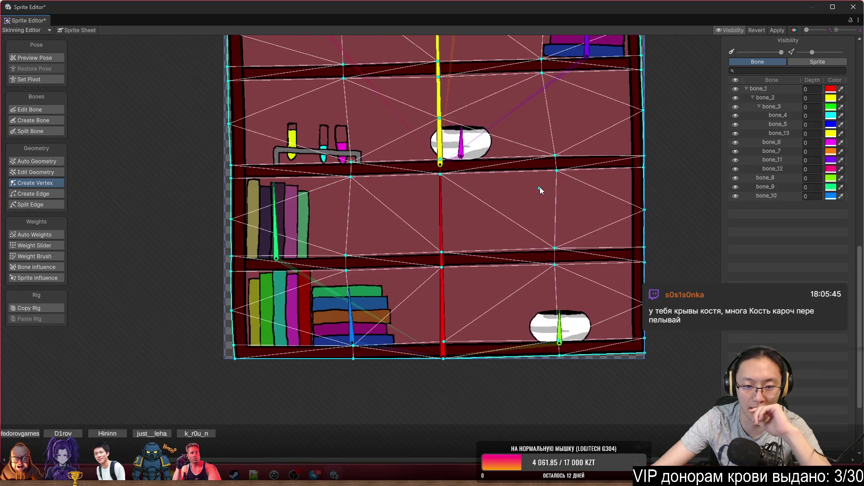
pyautogui.click(549, 163)
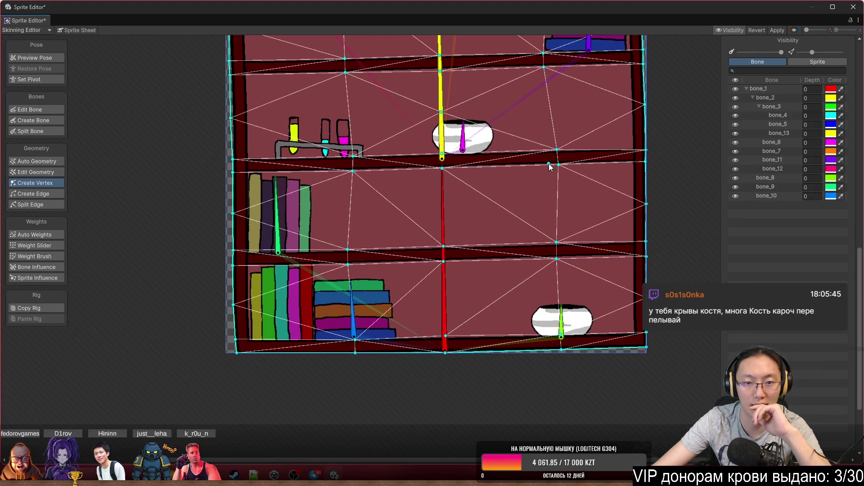
pyautogui.scroll(-3, 549, 168)
pyautogui.scroll(1, 529, 168)
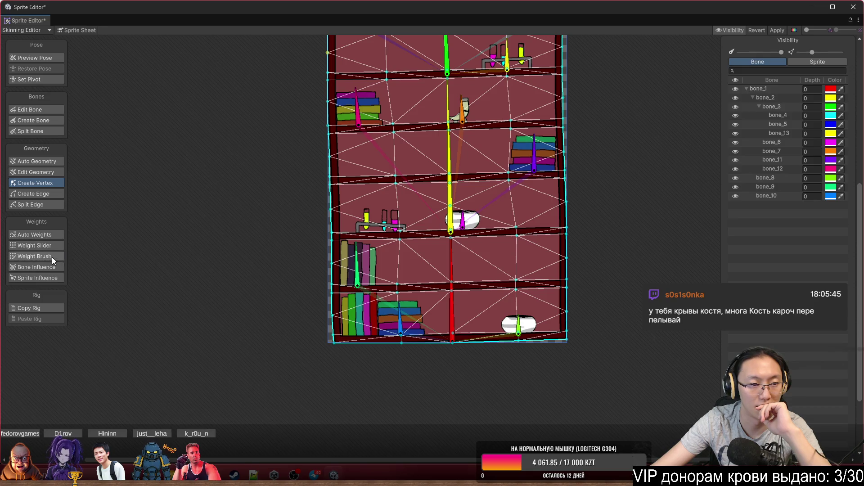
# Switch to the Weight Brush, select bone_2, and bend bone_2 and bone_3 to test deformation.
pyautogui.click(52, 256)
pyautogui.scroll(4, 428, 193)
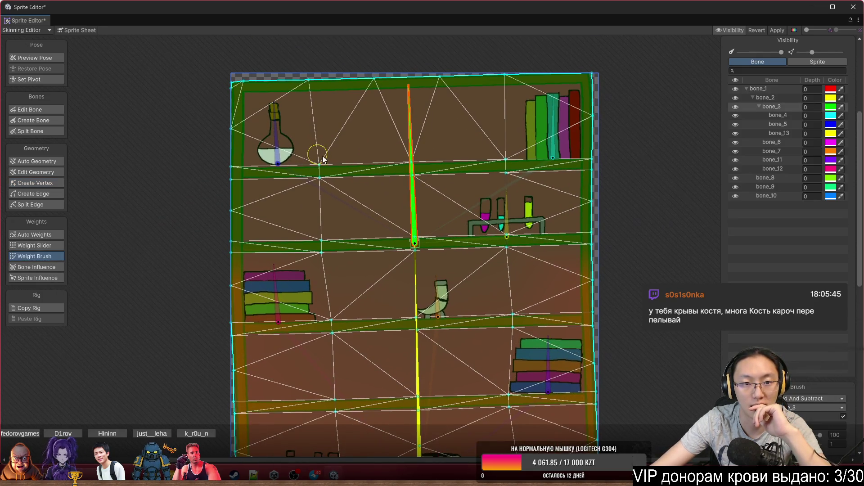
pyautogui.moveTo(411, 188)
pyautogui.mouseDown()
pyautogui.moveTo(436, 181)
pyautogui.moveTo(423, 151)
pyautogui.moveTo(390, 134)
pyautogui.moveTo(414, 130)
pyautogui.moveTo(415, 147)
pyautogui.mouseUp()
pyautogui.scroll(2, 407, 193)
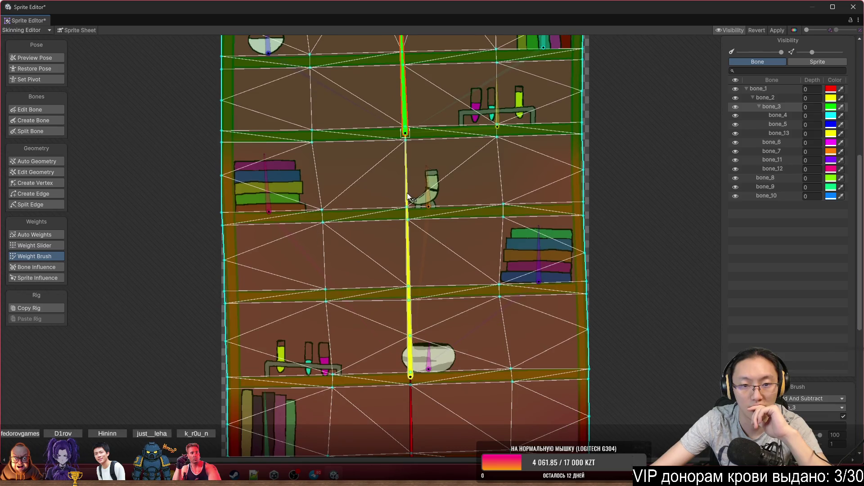
pyautogui.click(406, 198)
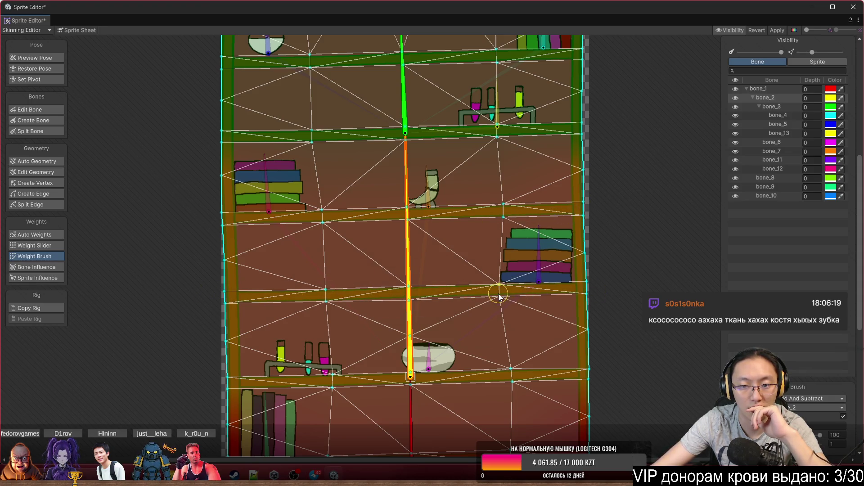
pyautogui.moveTo(405, 185)
pyautogui.mouseDown()
pyautogui.moveTo(449, 180)
pyautogui.moveTo(445, 161)
pyautogui.moveTo(408, 92)
pyautogui.moveTo(384, 81)
pyautogui.moveTo(432, 84)
pyautogui.mouseUp()
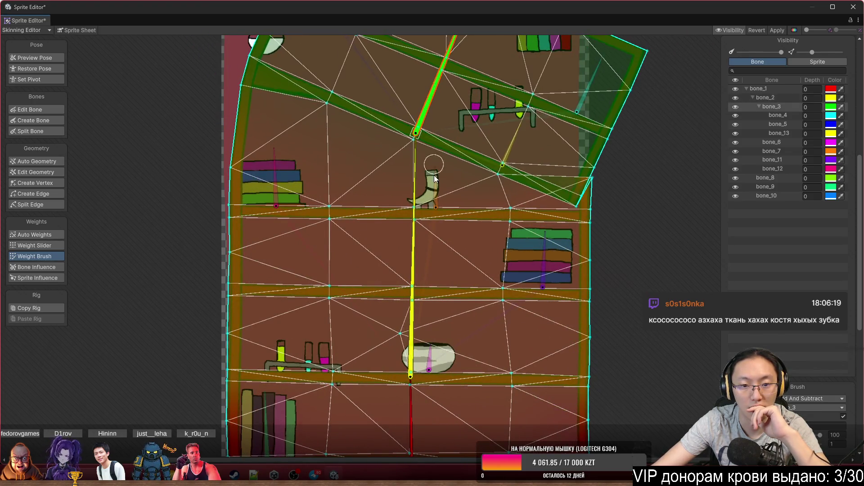
pyautogui.click(417, 251)
pyautogui.scroll(-3, 480, 230)
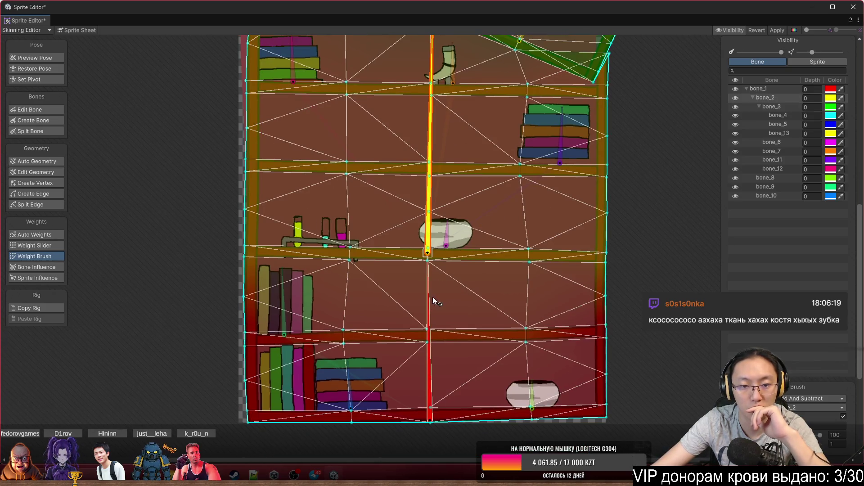
# Paint weights along the bottom shelf and bone_1 onto the middle shelf, then tilt bone_2 to check.
pyautogui.moveTo(237, 417)
pyautogui.mouseDown()
pyautogui.moveTo(368, 408)
pyautogui.moveTo(525, 418)
pyautogui.moveTo(595, 401)
pyautogui.mouseUp()
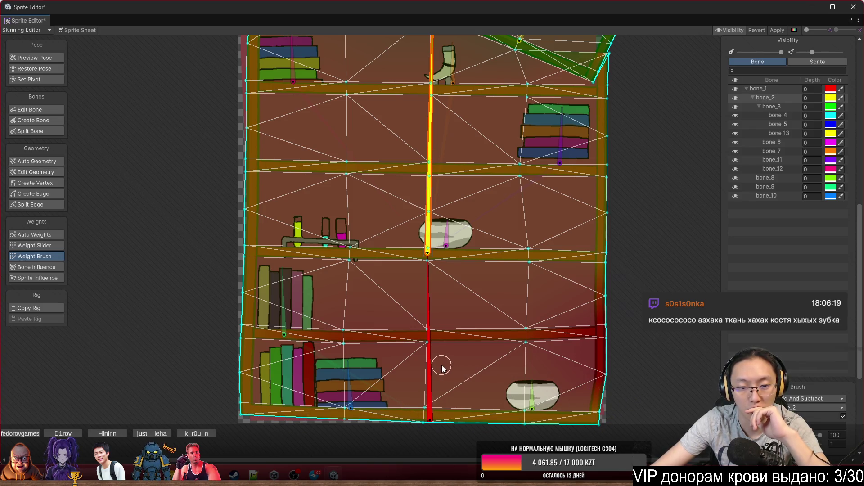
pyautogui.click(430, 358)
pyautogui.moveTo(448, 349)
pyautogui.mouseDown()
pyautogui.moveTo(358, 343)
pyautogui.moveTo(247, 277)
pyautogui.moveTo(300, 283)
pyautogui.moveTo(329, 344)
pyautogui.moveTo(222, 405)
pyautogui.moveTo(396, 422)
pyautogui.moveTo(563, 415)
pyautogui.moveTo(599, 410)
pyautogui.moveTo(616, 386)
pyautogui.moveTo(612, 345)
pyautogui.moveTo(575, 298)
pyautogui.moveTo(517, 358)
pyautogui.mouseUp()
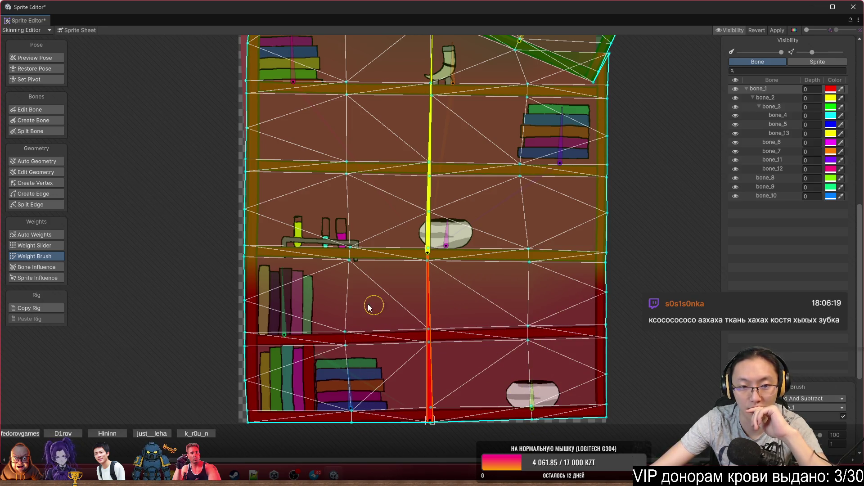
pyautogui.moveTo(446, 280); pyautogui.dragTo(477, 368)
pyautogui.moveTo(467, 298)
pyautogui.mouseDown()
pyautogui.moveTo(467, 272)
pyautogui.moveTo(513, 189)
pyautogui.moveTo(469, 196)
pyautogui.moveTo(439, 178)
pyautogui.mouseUp()
pyautogui.scroll(3, 417, 277)
pyautogui.scroll(1, 241, 293)
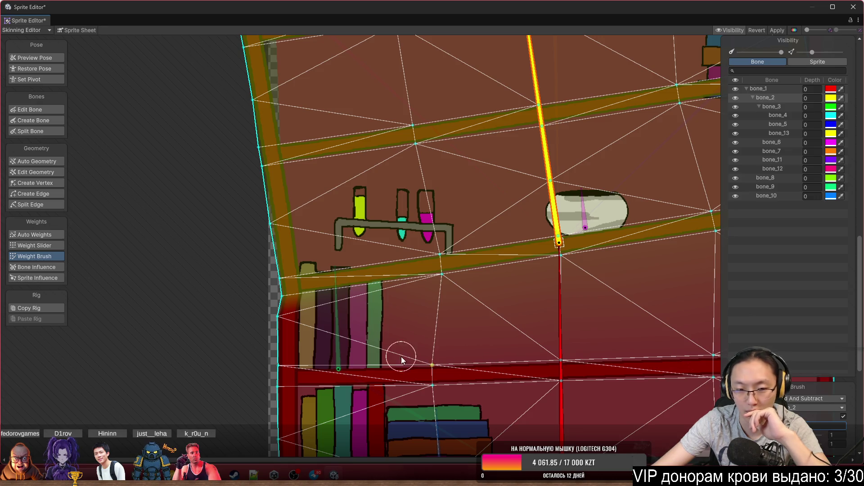
# Rotate bone_2 to test the upper mesh and paint weights near the right corner.
pyautogui.scroll(-3, 268, 319)
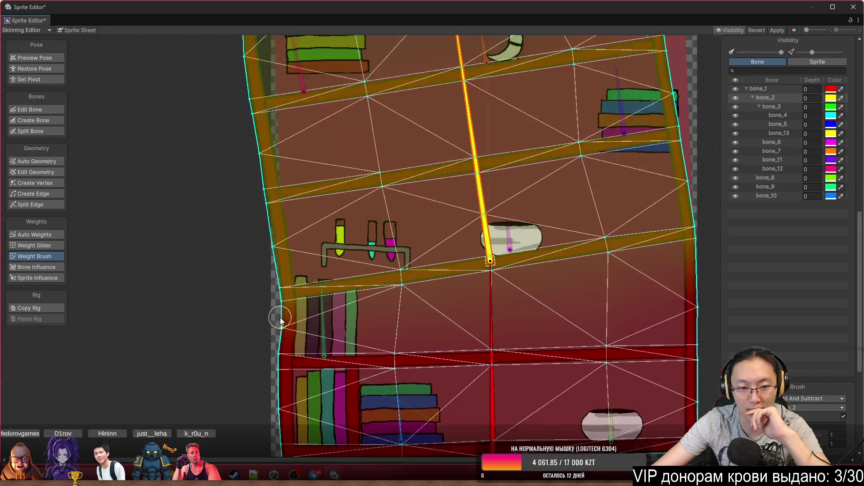
pyautogui.moveTo(515, 306); pyautogui.dragTo(395, 307)
pyautogui.moveTo(362, 208); pyautogui.dragTo(391, 187)
pyautogui.moveTo(579, 318); pyautogui.dragTo(561, 325)
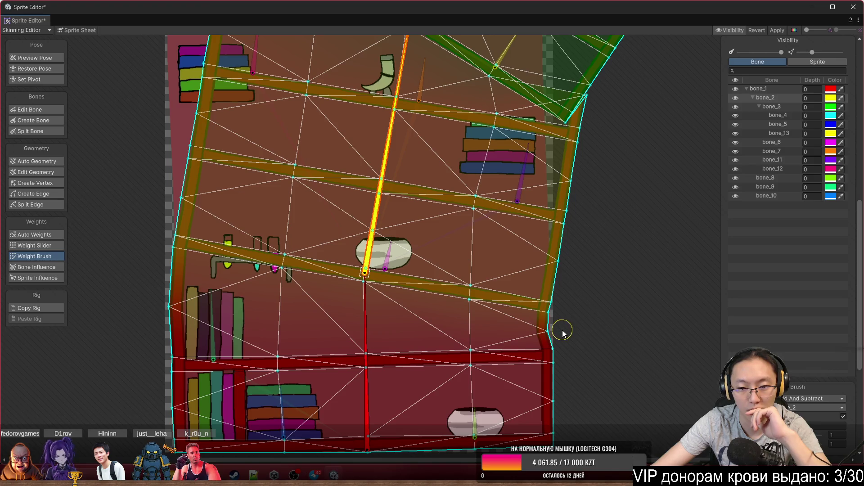
pyautogui.scroll(-2, 611, 299)
pyautogui.moveTo(458, 188)
pyautogui.mouseDown()
pyautogui.moveTo(415, 163)
pyautogui.moveTo(463, 155)
pyautogui.moveTo(471, 172)
pyautogui.moveTo(448, 127)
pyautogui.mouseUp()
pyautogui.scroll(4, 239, 194)
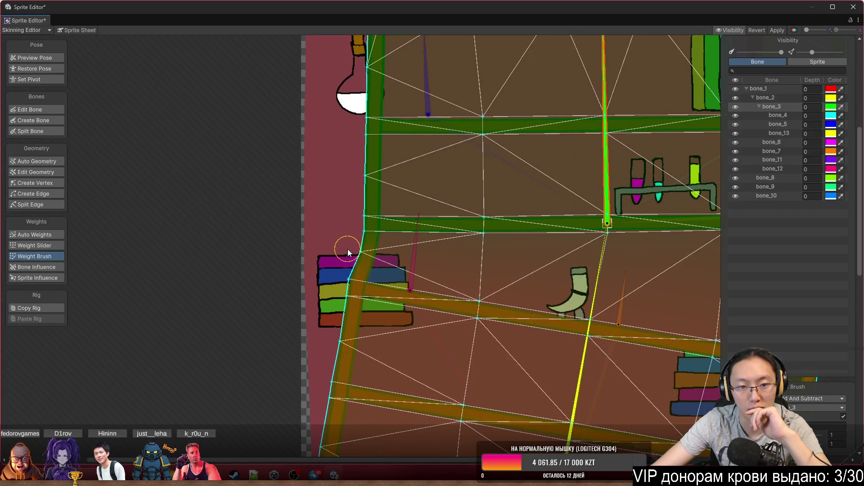
pyautogui.scroll(-3, 349, 245)
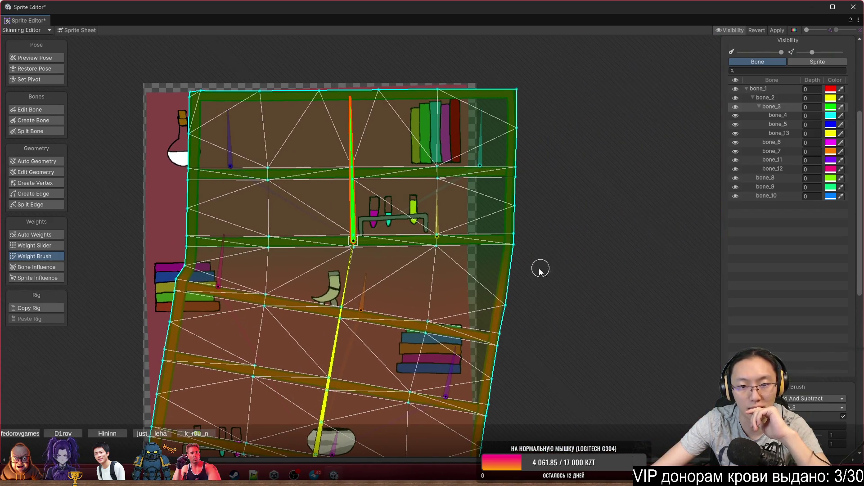
# Bend bone_3, paint its weights onto the mesh's right edge, then straighten it again.
pyautogui.moveTo(352, 198); pyautogui.dragTo(373, 189)
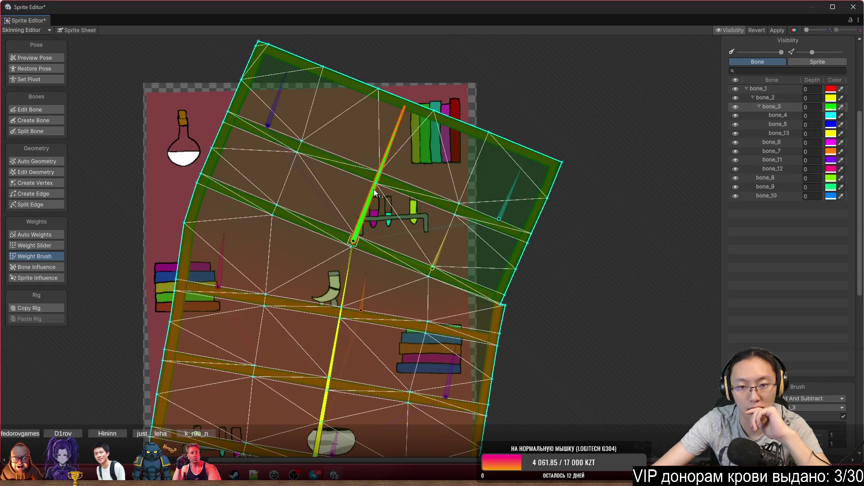
pyautogui.scroll(3, 516, 282)
pyautogui.moveTo(494, 285); pyautogui.dragTo(482, 301)
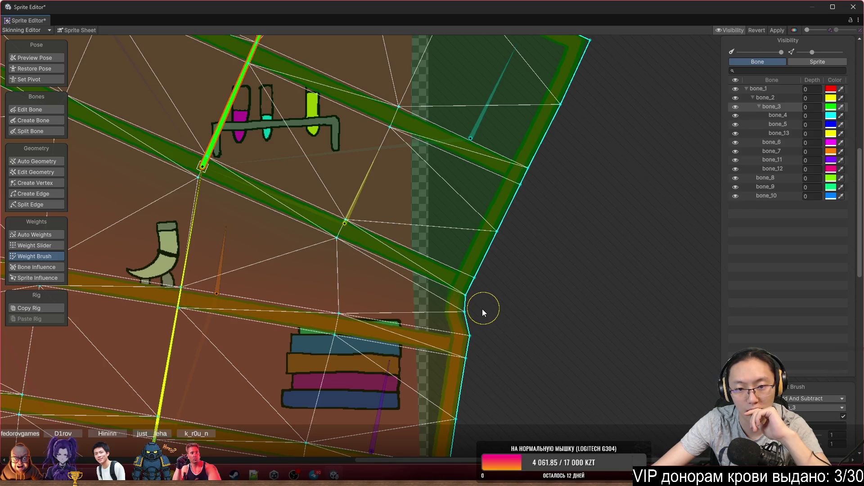
pyautogui.scroll(-3, 482, 309)
pyautogui.moveTo(407, 170)
pyautogui.mouseDown()
pyautogui.moveTo(388, 135)
pyautogui.moveTo(351, 128)
pyautogui.mouseUp()
pyautogui.scroll(3, 340, 189)
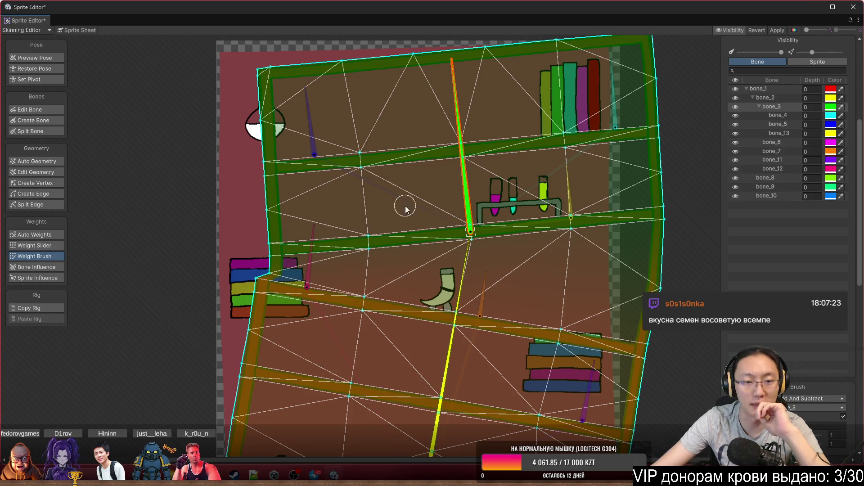
# Select bone_2 and paint its weights up into the left book stack so the shelf stands upright.
pyautogui.scroll(4, 290, 294)
pyautogui.click(645, 288)
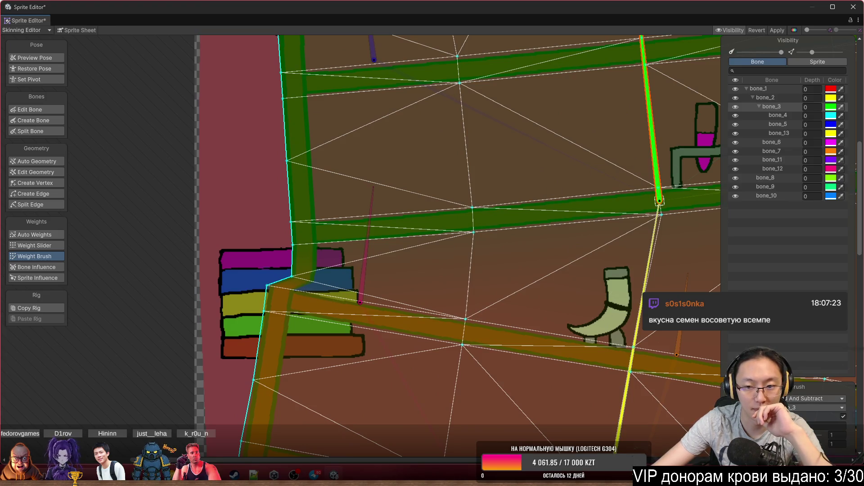
pyautogui.moveTo(312, 295); pyautogui.dragTo(306, 287)
pyautogui.scroll(-5, 312, 288)
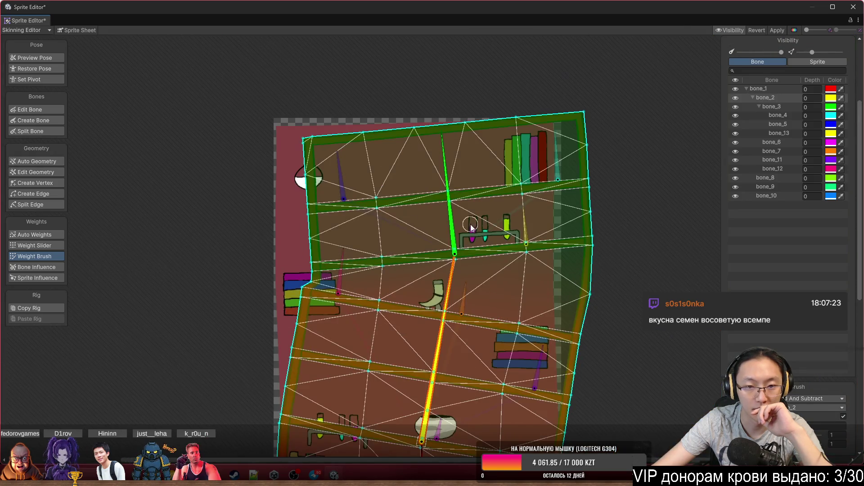
pyautogui.moveTo(490, 298)
pyautogui.mouseDown()
pyautogui.moveTo(469, 255)
pyautogui.moveTo(107, 135)
pyautogui.mouseUp()
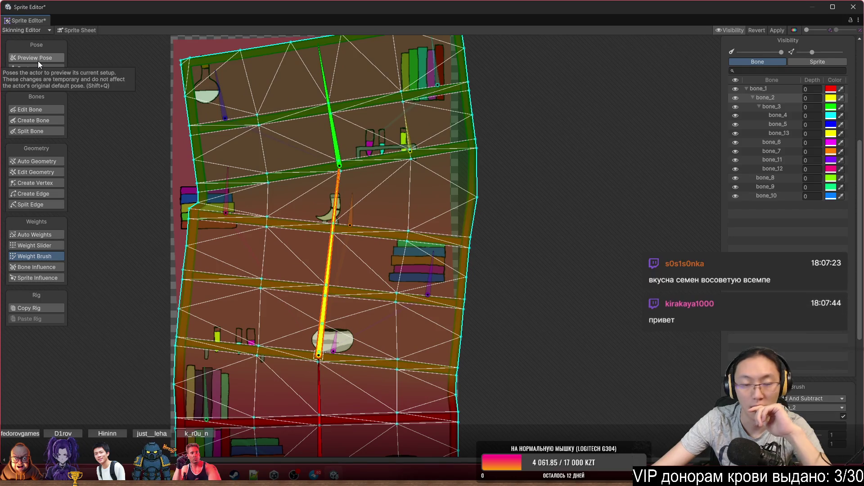
# Bend the upper bookshelf right with bone_2, then shrink the Sprite Editor and orbit the Scene view.
pyautogui.scroll(-2, 603, 130)
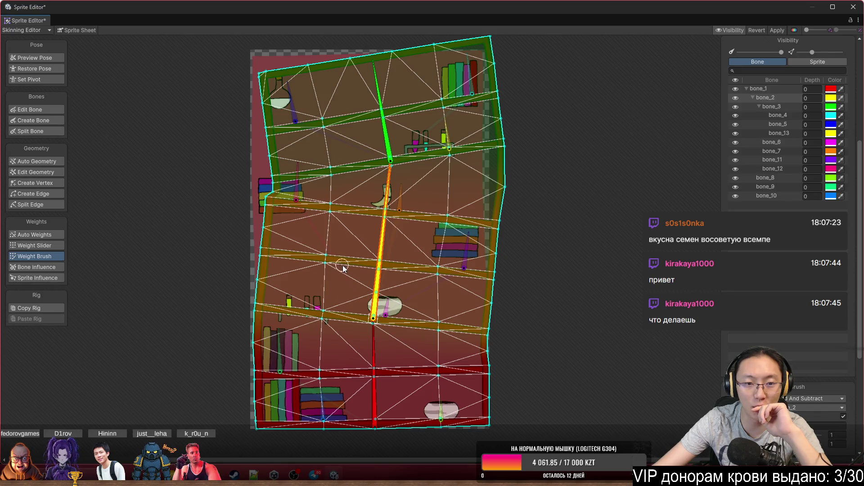
pyautogui.moveTo(379, 244)
pyautogui.mouseDown()
pyautogui.moveTo(534, 306)
pyautogui.moveTo(466, 211)
pyautogui.moveTo(442, 201)
pyautogui.mouseUp()
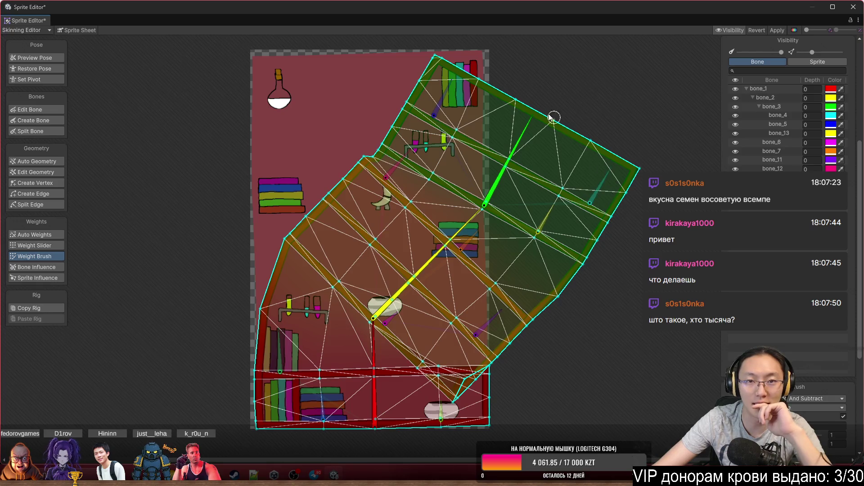
pyautogui.moveTo(822, 14)
pyautogui.mouseDown()
pyautogui.moveTo(746, 153)
pyautogui.moveTo(789, 410)
pyautogui.mouseUp()
pyautogui.moveTo(473, 190)
pyautogui.mouseDown()
pyautogui.moveTo(443, 152)
pyautogui.moveTo(376, 156)
pyautogui.mouseUp()
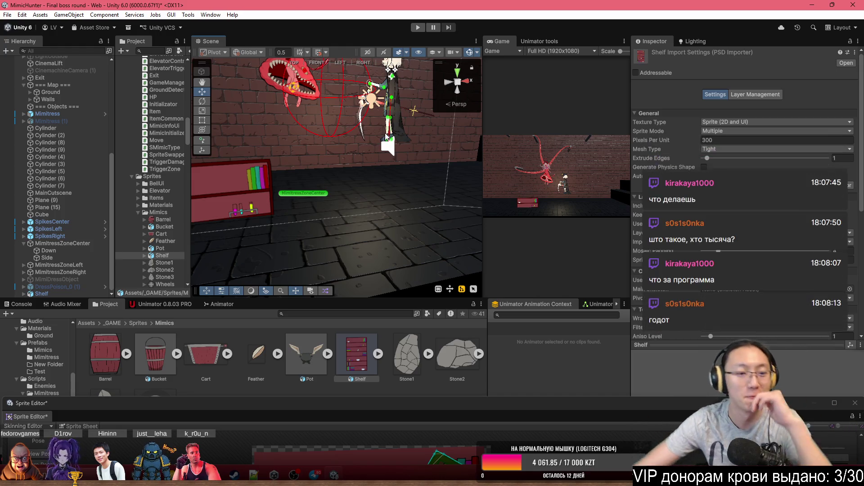
# Re-maximize the Sprite Editor, apply the rig and weight changes, and return the bookshelf to its unposed layout.
pyautogui.moveTo(562, 403); pyautogui.dragTo(531, 1)
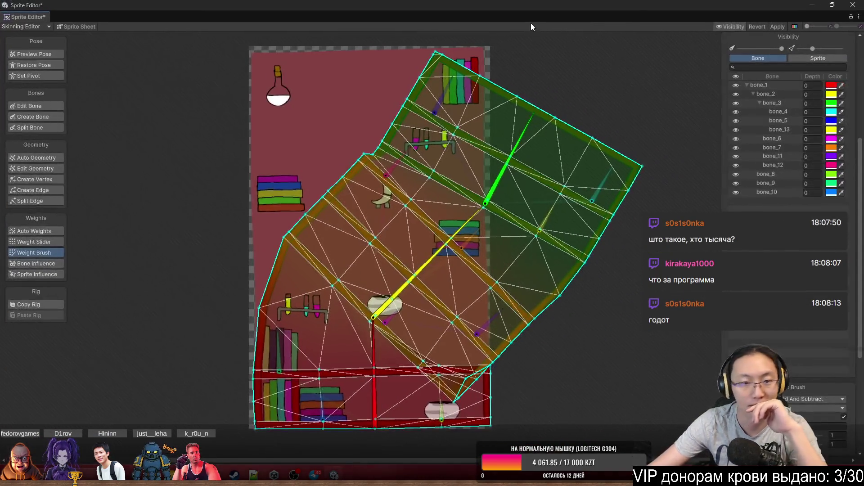
pyautogui.click(777, 26)
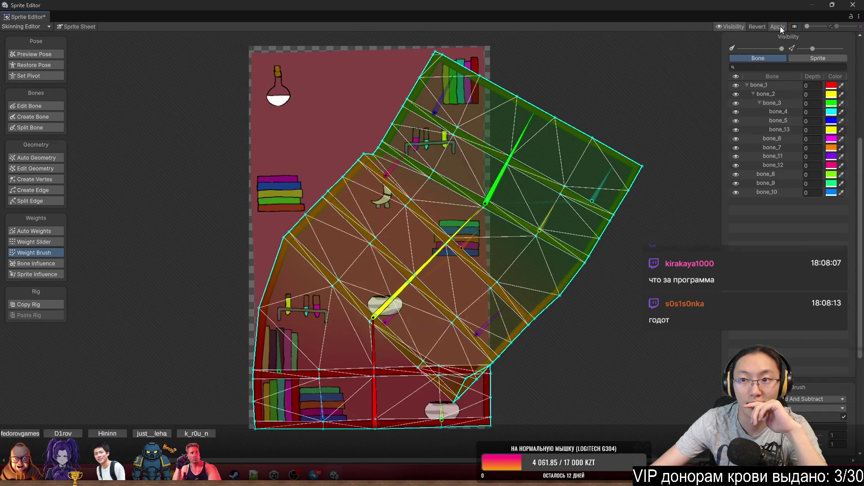
pyautogui.click(52, 56)
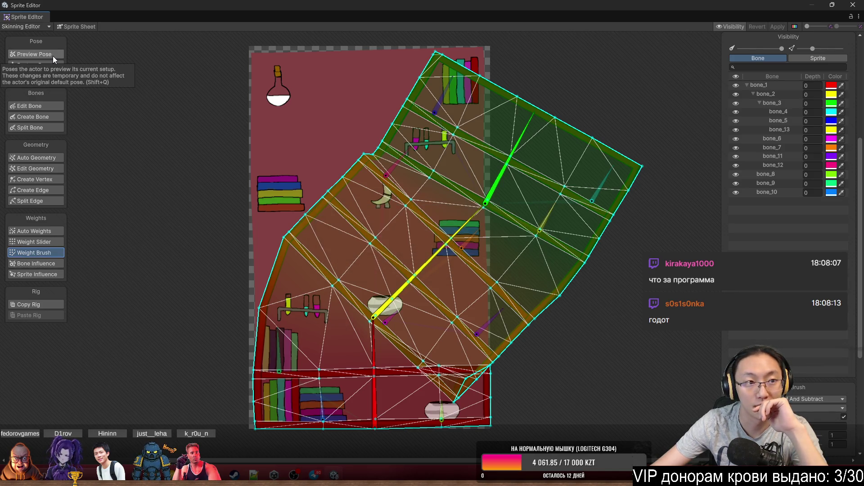
pyautogui.click(53, 55)
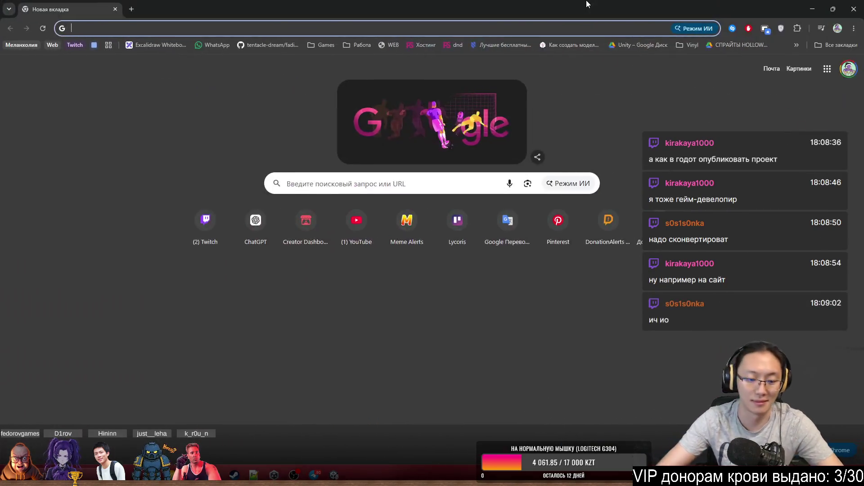
# Search Google for 'godot web build', then refine the query to 'godot web build как'.
pyautogui.write('godot wb')
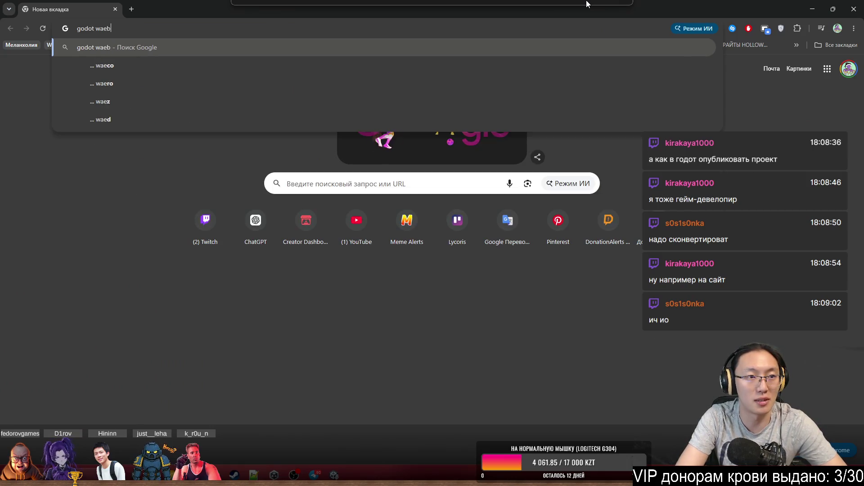
pyautogui.press('BackSpace')
pyautogui.write('eb b')
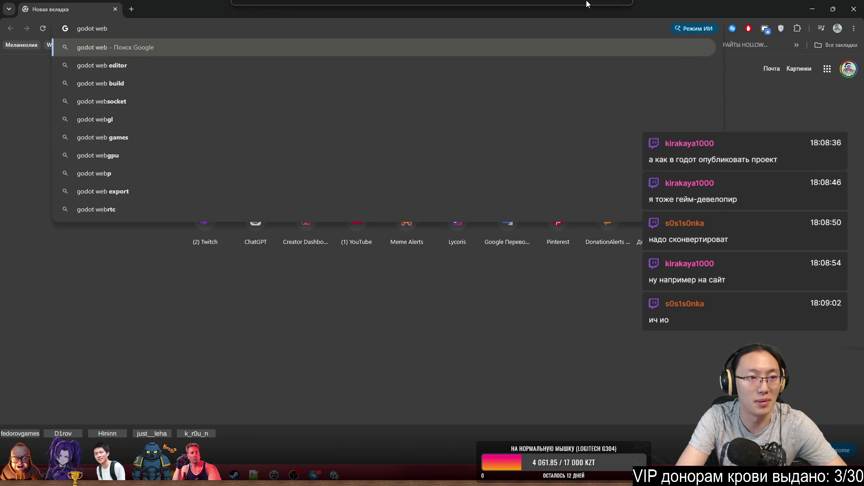
pyautogui.write('uild')
pyautogui.press('Return')
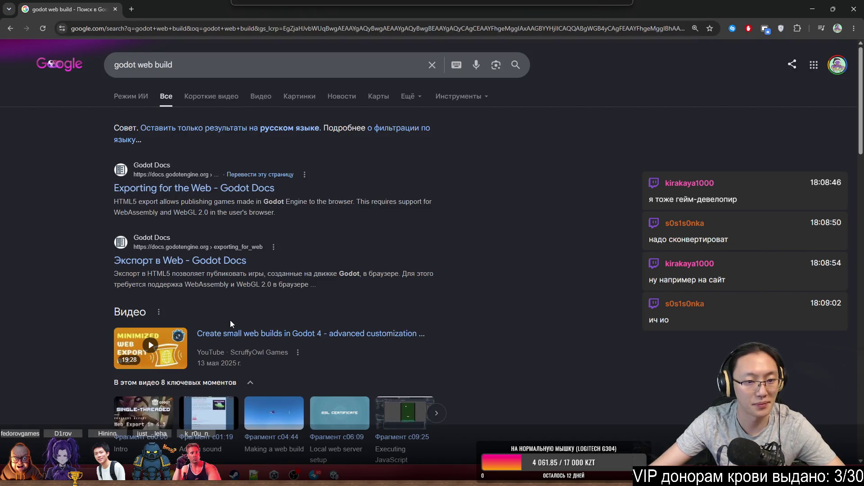
pyautogui.doubleClick(158, 66)
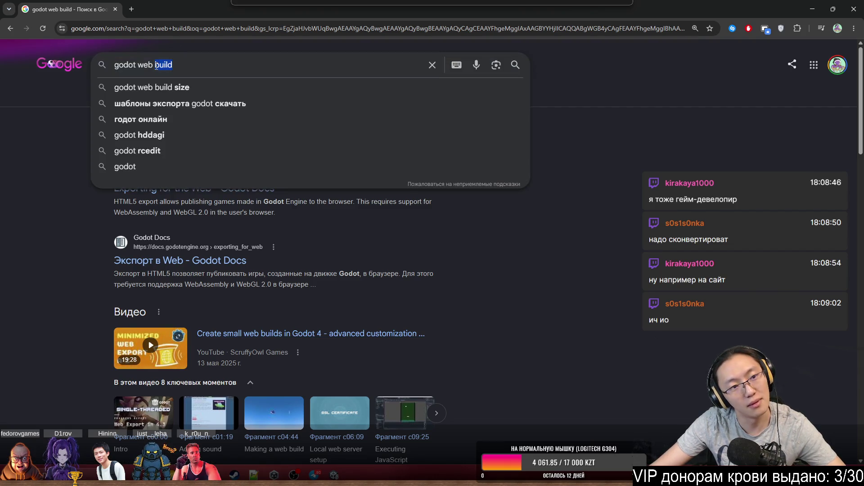
pyautogui.press('Escape')
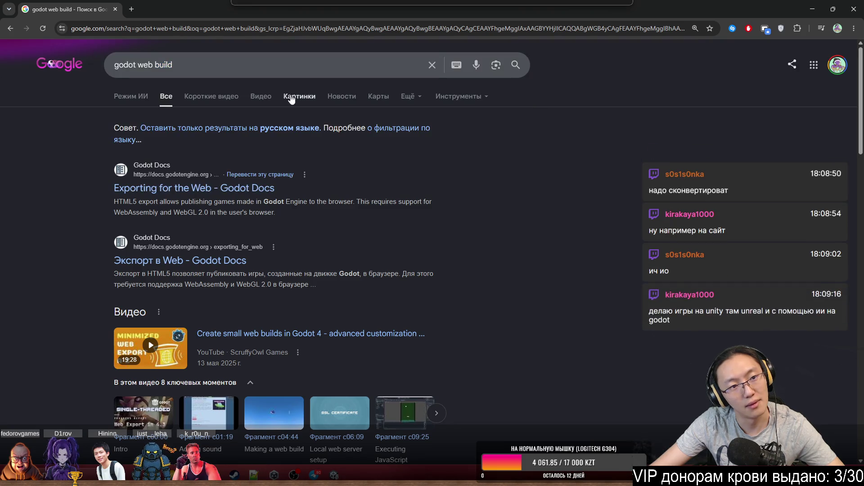
pyautogui.click(283, 67)
pyautogui.write('как')
pyautogui.press('Return')
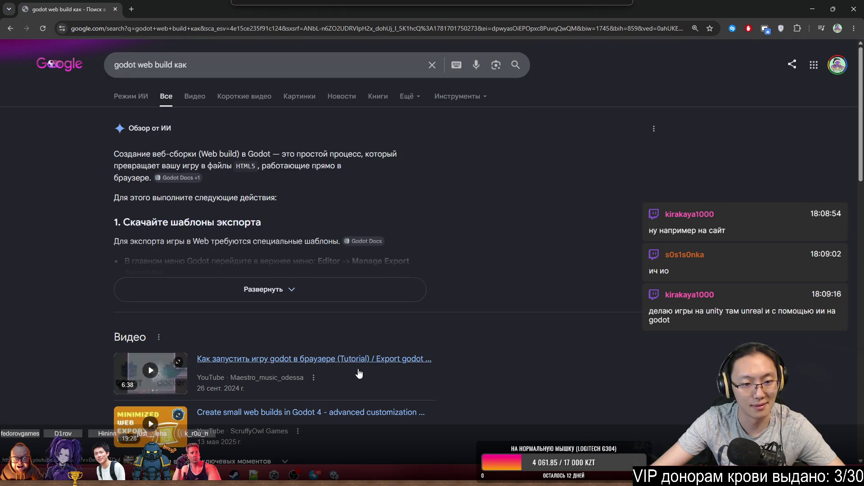
# Open the 'How to Run and Play a Godot WebGL Build Locally' video in a new tab.
pyautogui.scroll(-5, 358, 374)
pyautogui.scroll(3, 281, 195)
pyautogui.scroll(-3, 349, 248)
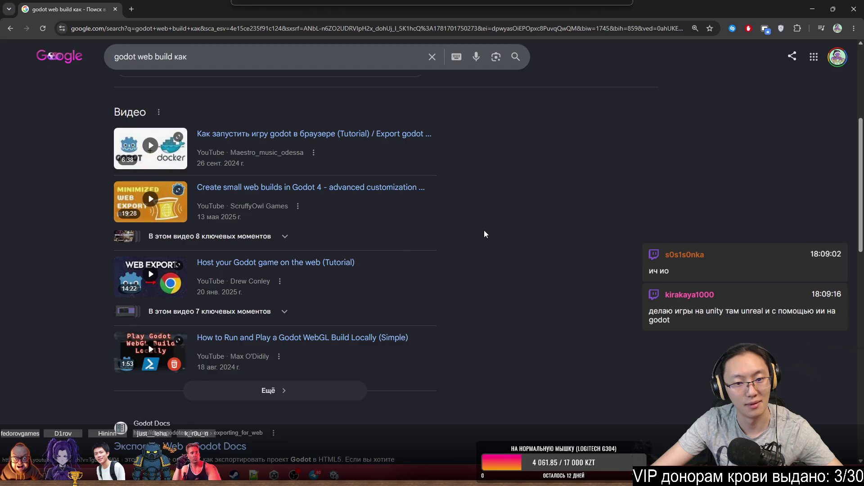
pyautogui.scroll(-1, 474, 269)
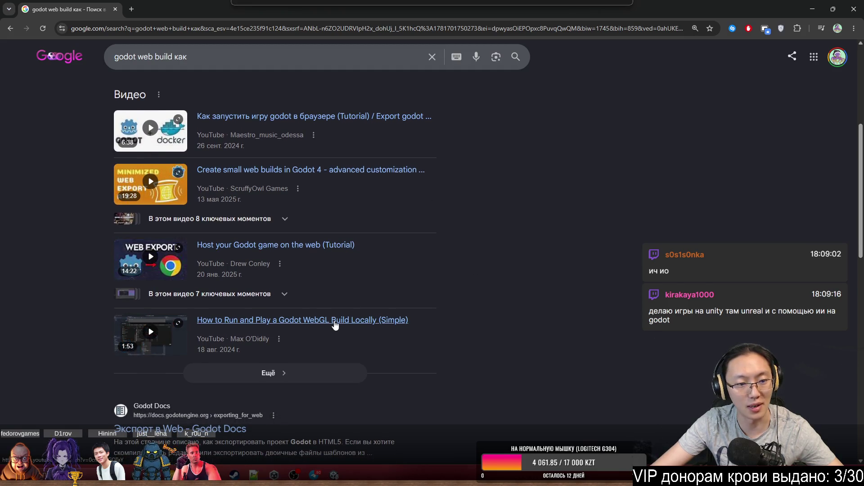
pyautogui.middleClick(335, 324)
pyautogui.click(176, 9)
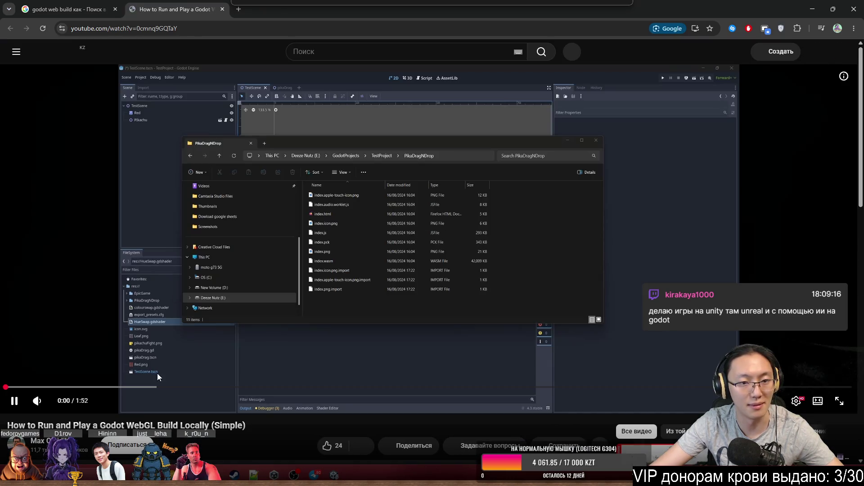
# Skip the video ahead to 0:15 and copy the page's address.
pyautogui.moveTo(124, 387)
pyautogui.mouseDown()
pyautogui.moveTo(111, 388)
pyautogui.moveTo(158, 391)
pyautogui.mouseUp()
pyautogui.hotkey('ctrl', 'l')
pyautogui.hotkey('alt', 'Tab')
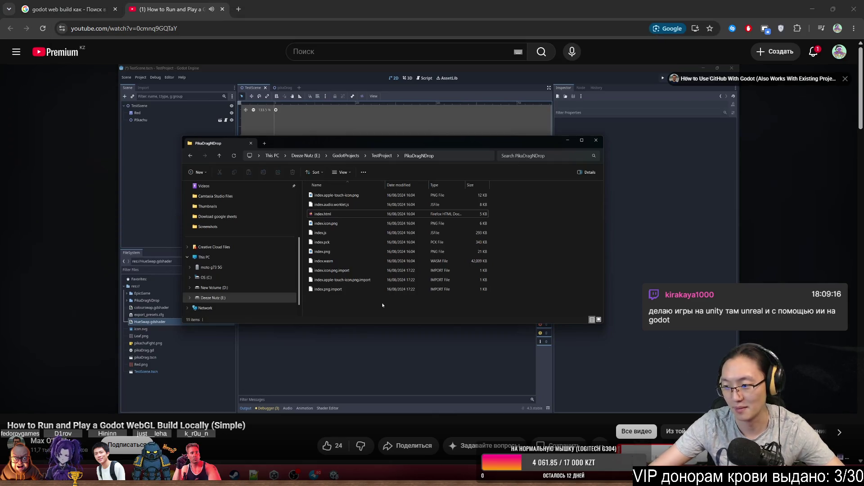
# Restore and close the browser window, then open a new browser window.
pyautogui.press('super+Down')
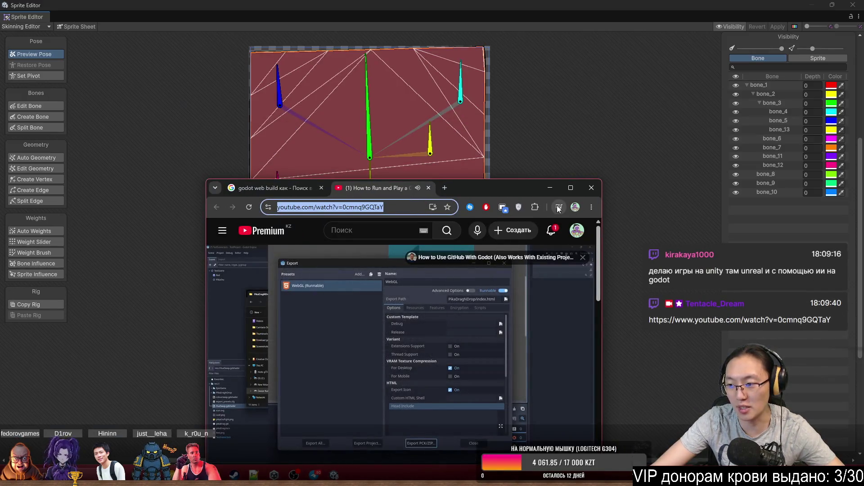
pyautogui.click(591, 188)
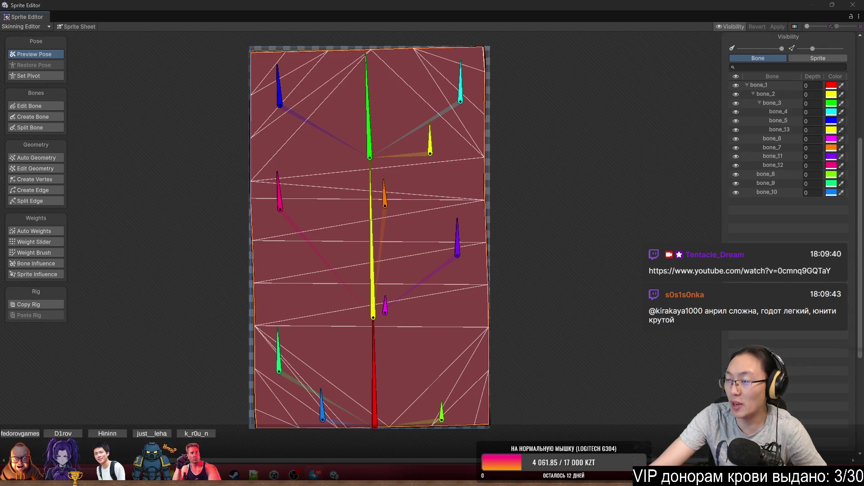
pyautogui.press('super+1')
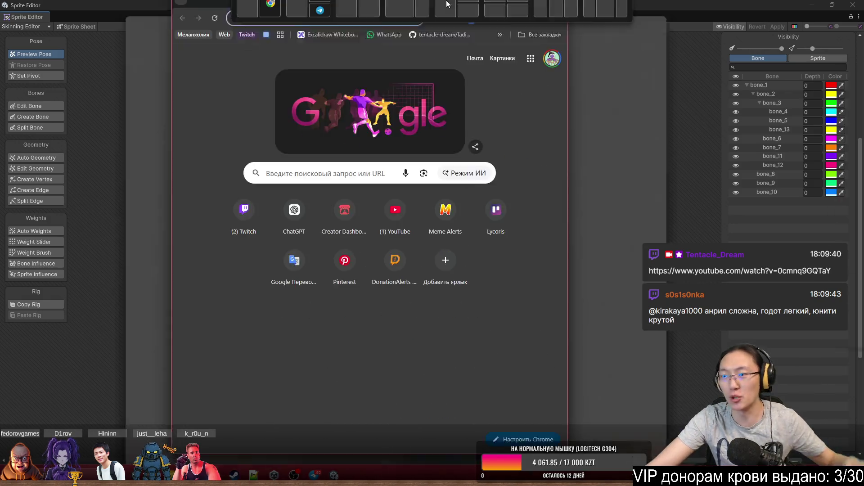
# Go to the itch.io creator dashboard from the address bar and scroll through it.
pyautogui.write('ш')
pyautogui.press('BackSpace')
pyautogui.write('it')
pyautogui.press('Return')
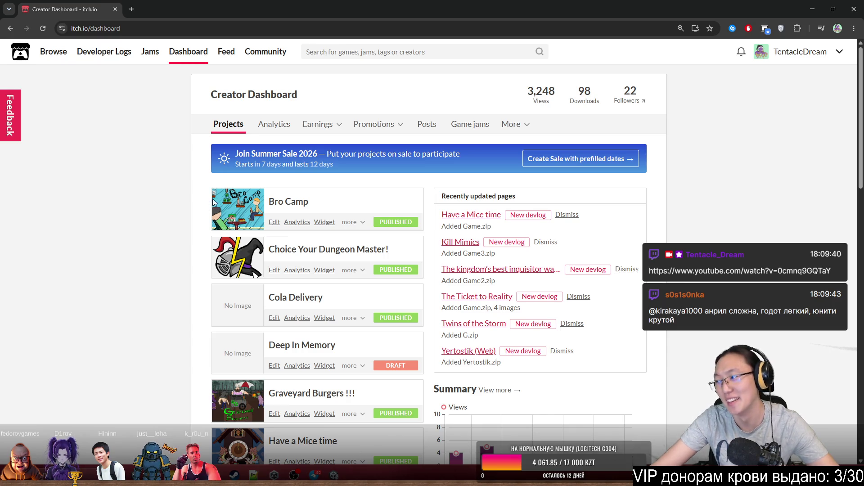
pyautogui.scroll(-3, 422, 382)
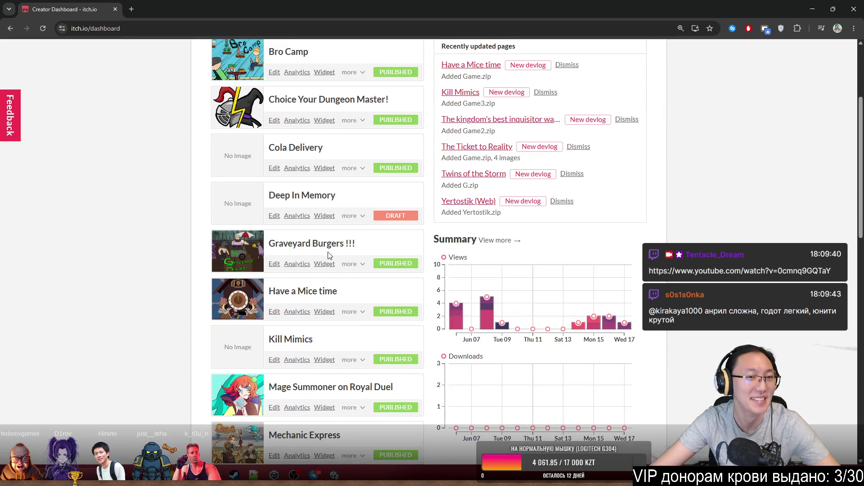
pyautogui.scroll(2, 331, 252)
pyautogui.scroll(-3, 340, 272)
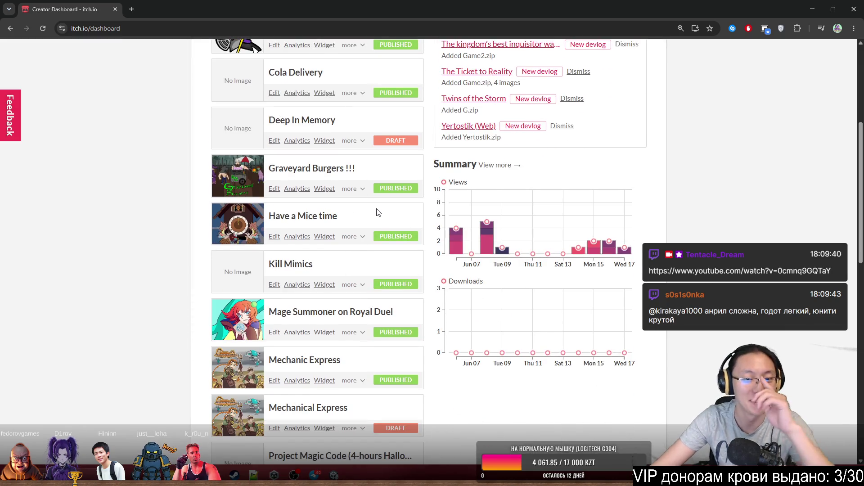
pyautogui.scroll(-4, 377, 211)
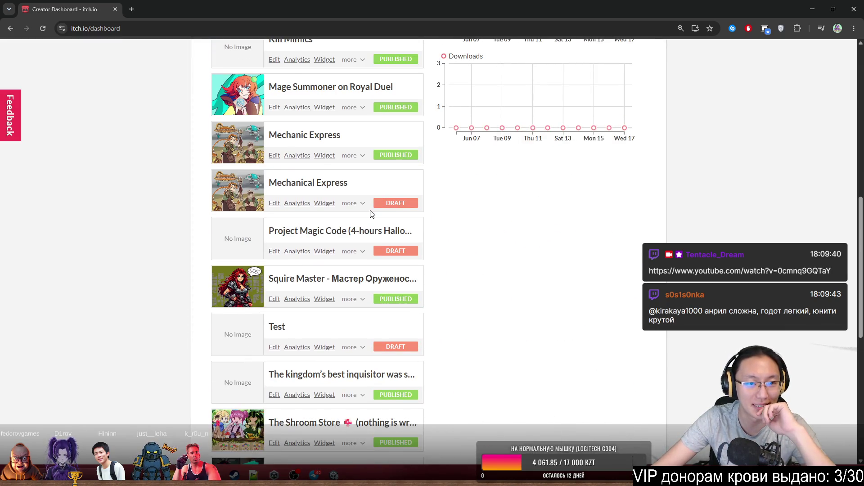
pyautogui.scroll(-2, 345, 221)
pyautogui.scroll(6, 355, 398)
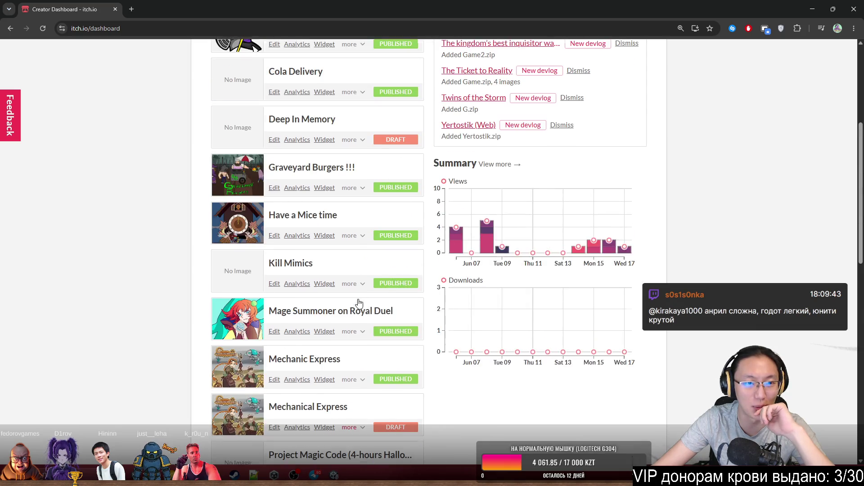
pyautogui.scroll(5, 332, 368)
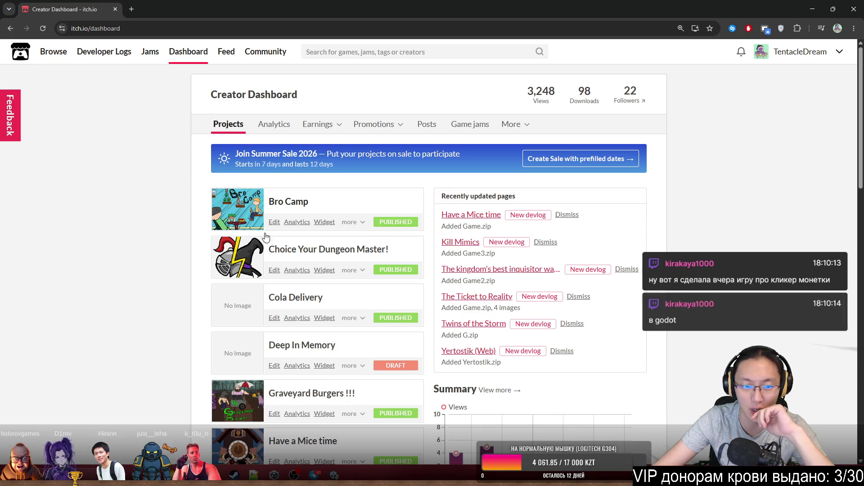
pyautogui.scroll(-5, 396, 333)
pyautogui.moveTo(487, 255)
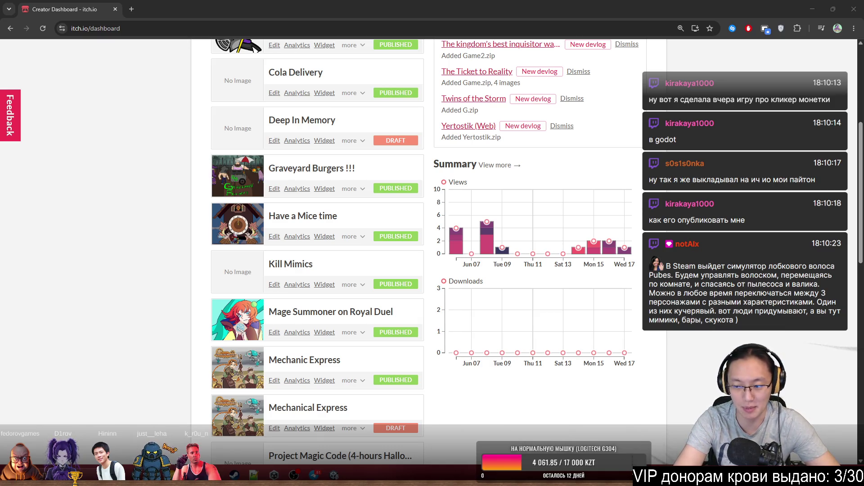
# Scroll back to the top, restore the Chrome window, and switch back to Unity.
pyautogui.scroll(5, 54, 149)
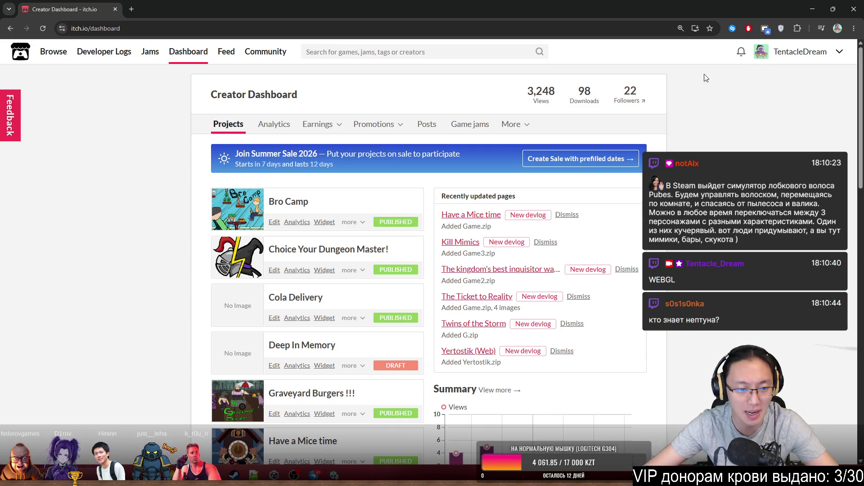
pyautogui.moveTo(423, 8)
pyautogui.mouseDown()
pyautogui.moveTo(423, 309)
pyautogui.moveTo(423, 4)
pyautogui.mouseUp()
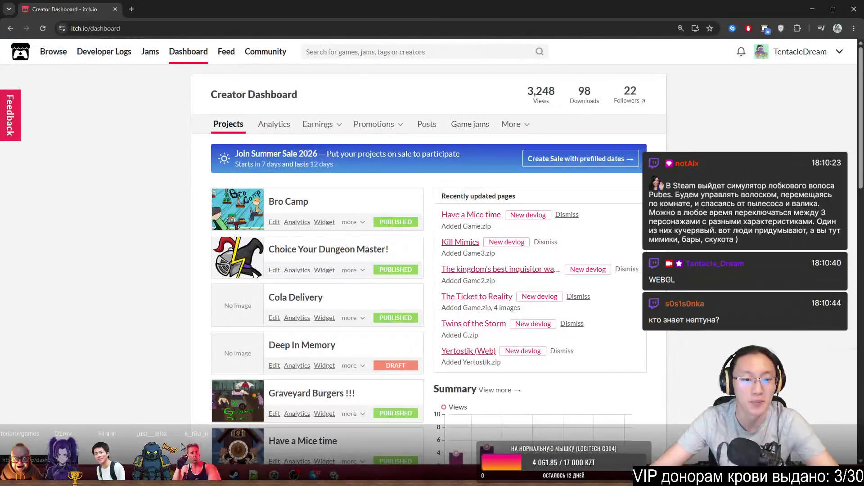
pyautogui.hotkey('alt', 'Tab')
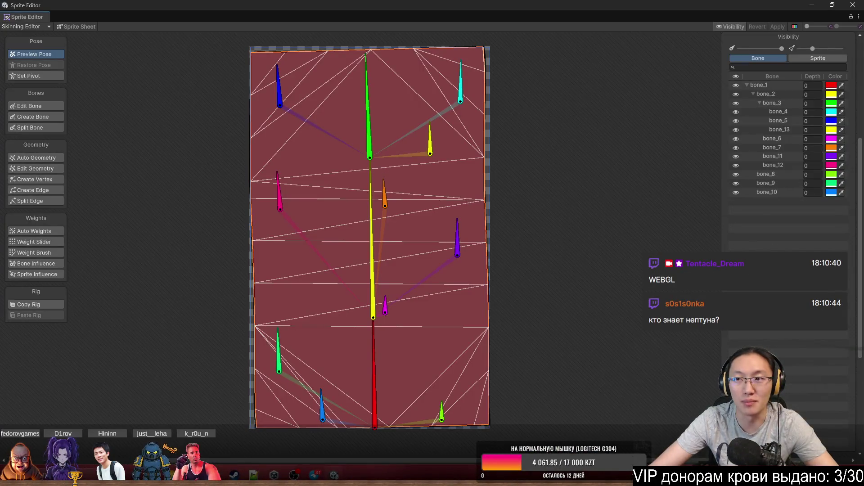
# Float the Sprite Editor window, glance through the File menu, and drag the window so its canvas fits on screen.
pyautogui.doubleClick(760, 5)
pyautogui.click(25, 15)
pyautogui.click(8, 15)
pyautogui.click(7, 15)
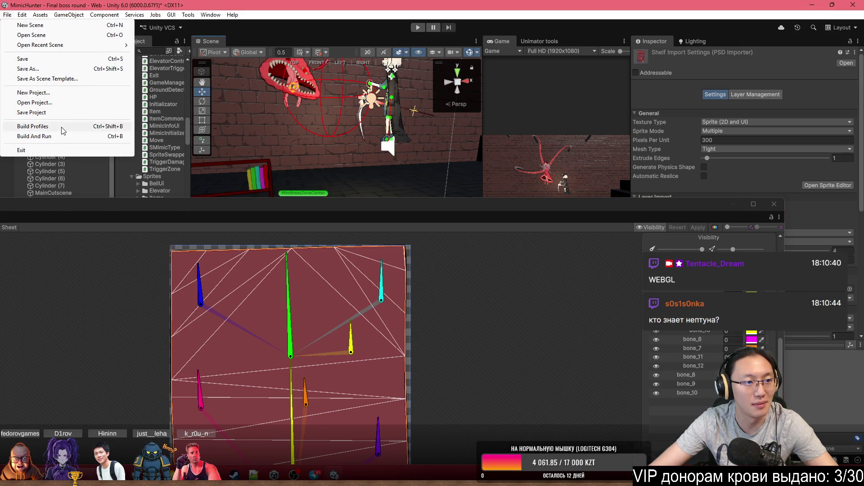
pyautogui.click(441, 215)
pyautogui.moveTo(545, 230)
pyautogui.mouseDown()
pyautogui.moveTo(572, 215)
pyautogui.moveTo(604, 255)
pyautogui.mouseUp()
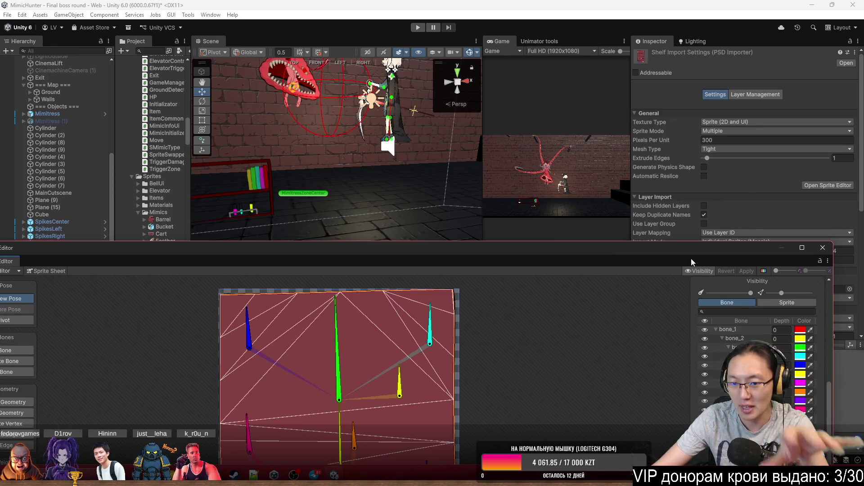
pyautogui.moveTo(695, 252)
pyautogui.mouseDown()
pyautogui.moveTo(727, 97)
pyautogui.moveTo(704, 99)
pyautogui.mouseUp()
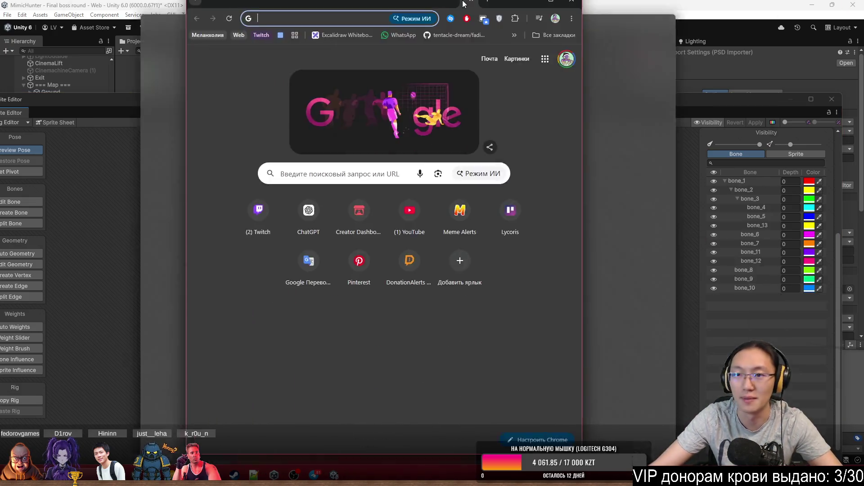
# Search Google for 'godot exe build' and open the Godot 4 3D Platformer Lesson #26 video.
pyautogui.moveTo(475, 18); pyautogui.dragTo(474, 1)
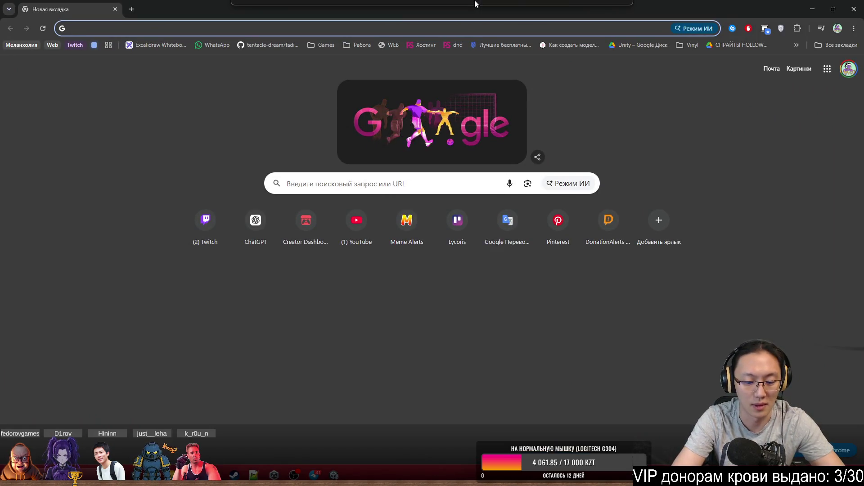
pyautogui.write('godot')
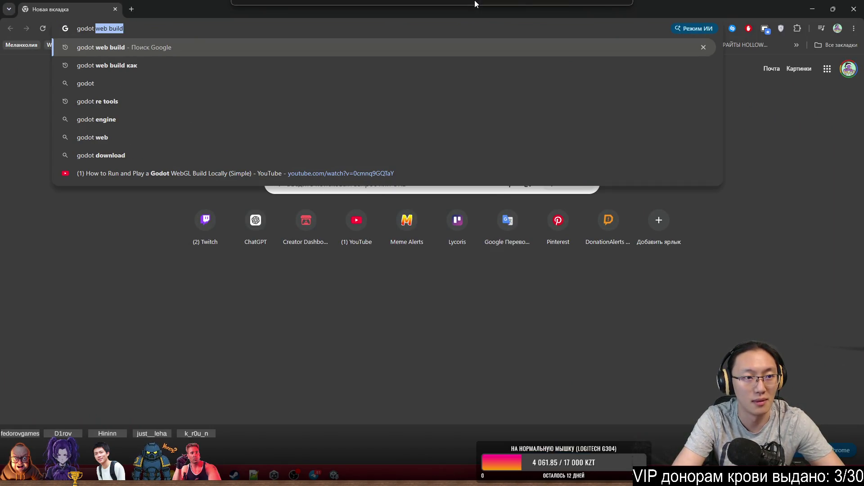
pyautogui.write('exe b')
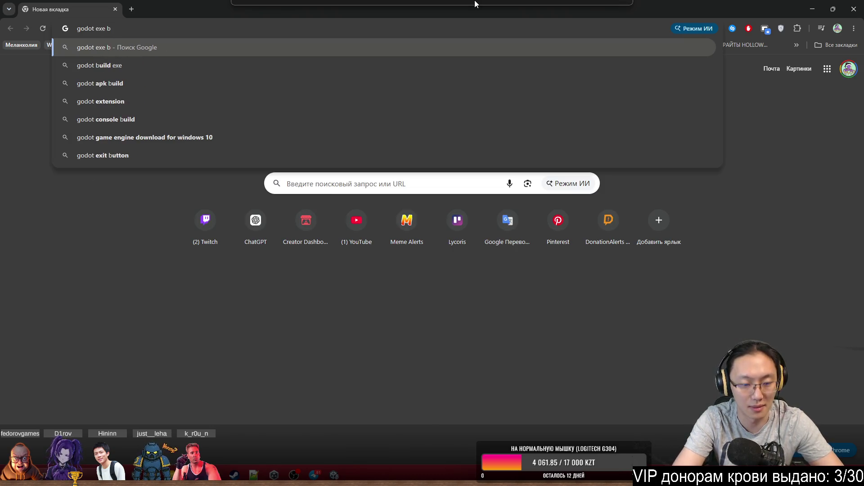
pyautogui.write('uild')
pyautogui.press('Return')
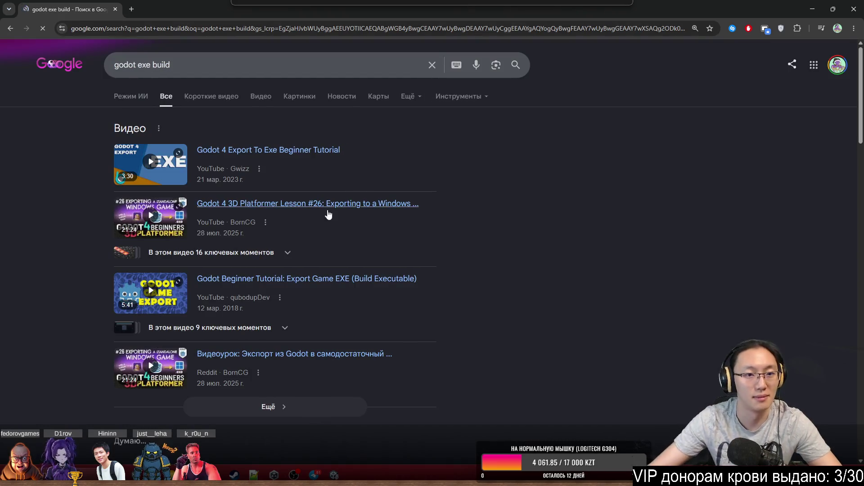
pyautogui.scroll(-1, 509, 191)
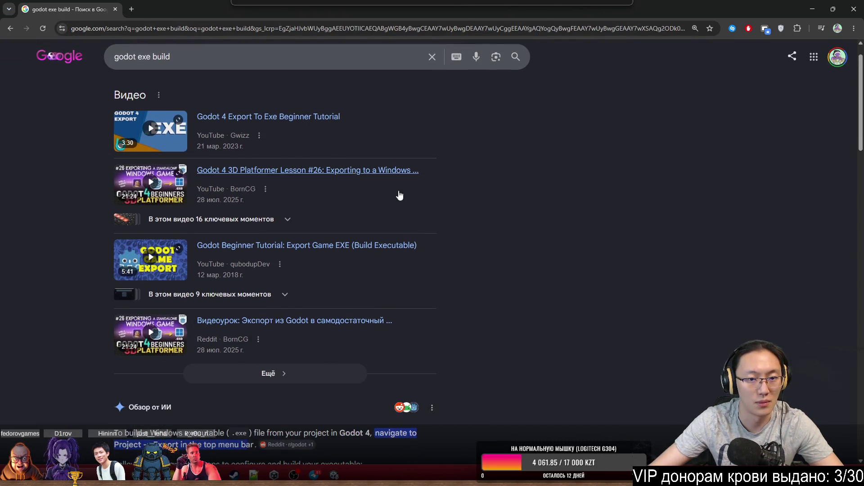
pyautogui.click(364, 173)
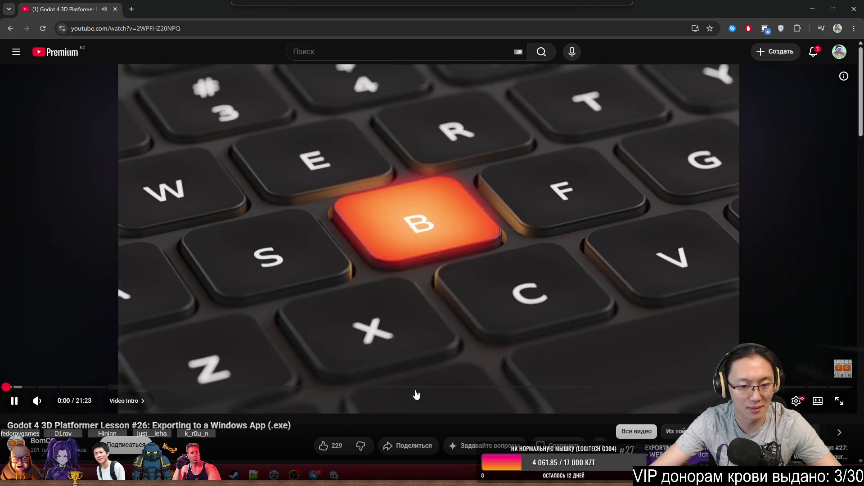
# Seek the Godot tutorial to the start of the Export For Windows chapter and keep it playing.
pyautogui.click(441, 390)
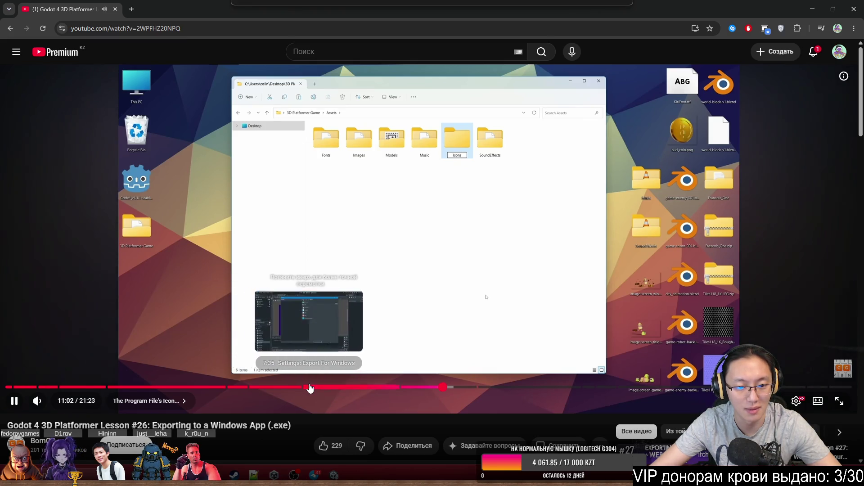
pyautogui.click(309, 387)
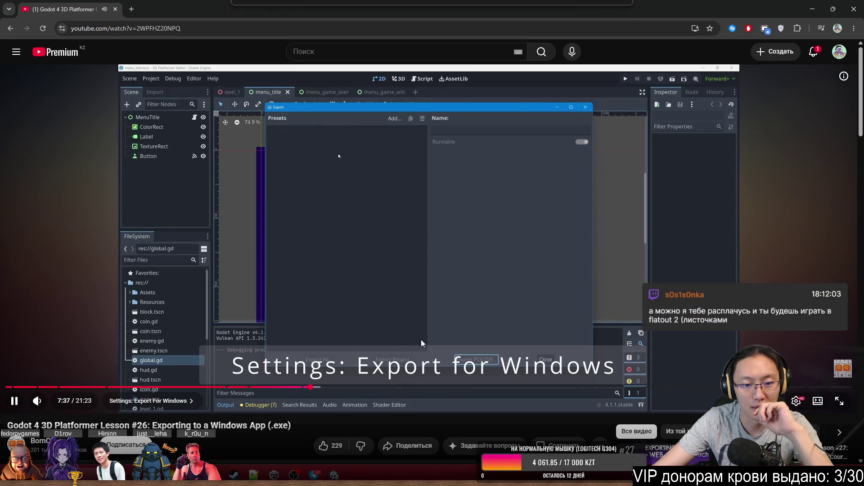
pyautogui.click(304, 387)
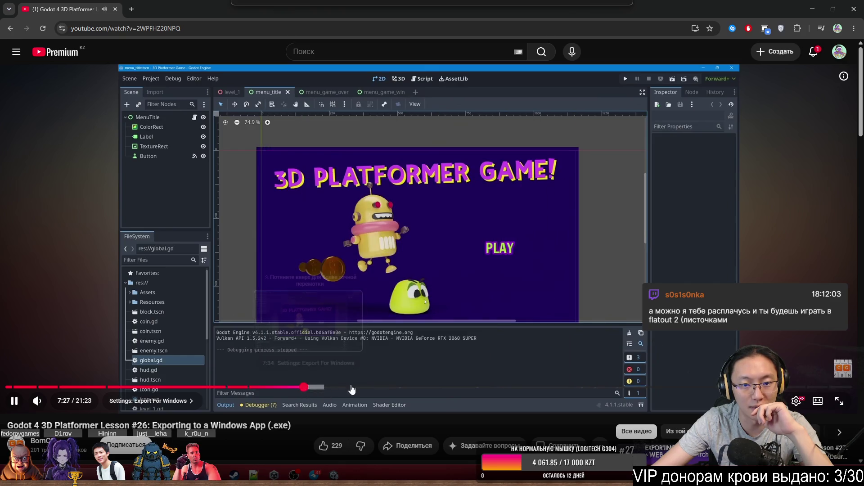
pyautogui.click(512, 132)
pyautogui.click(417, 184)
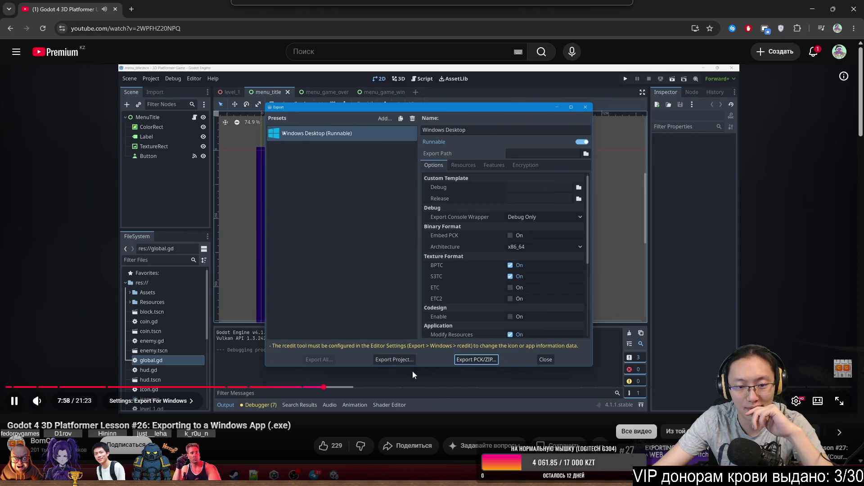
# Raise YouTube's playback speed to about 4x, then minimize Chrome.
pyautogui.click(796, 400)
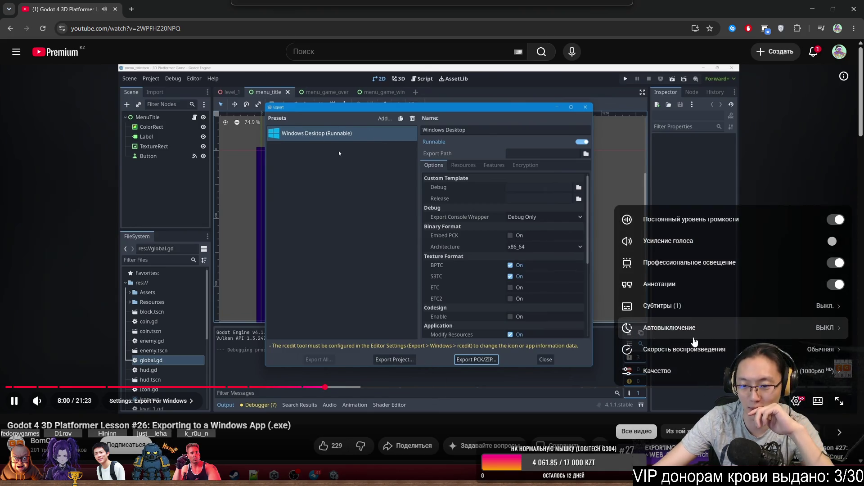
pyautogui.click(681, 354)
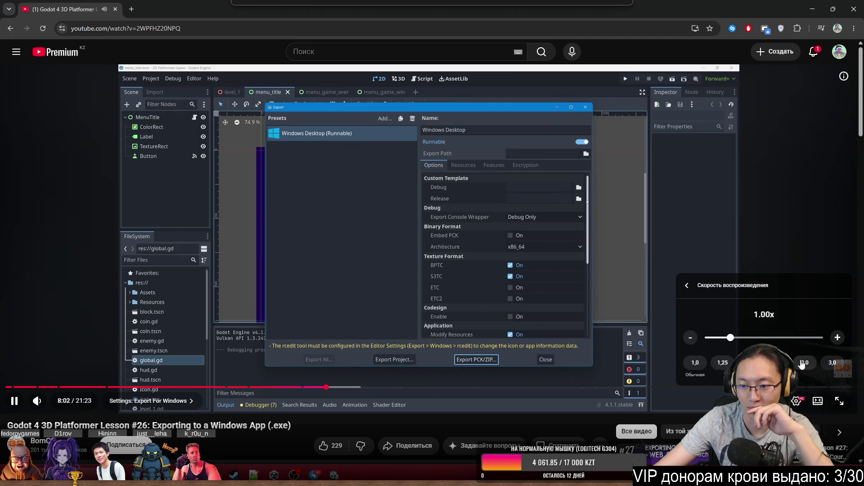
pyautogui.click(832, 362)
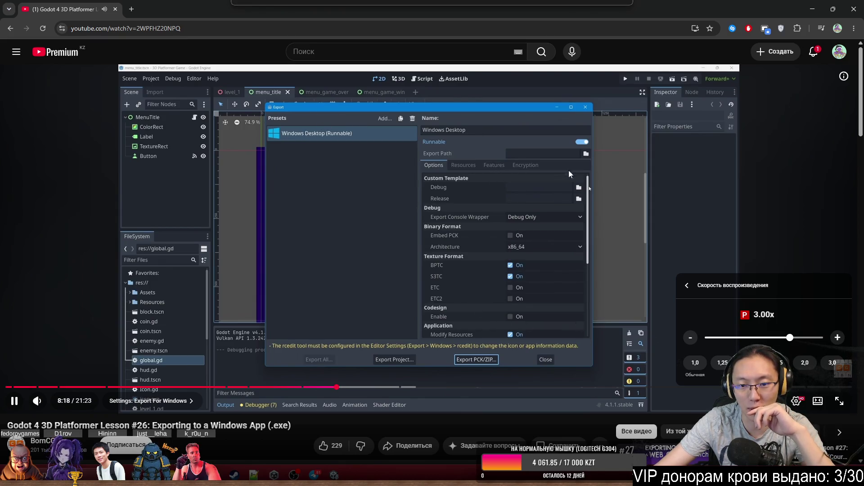
pyautogui.moveTo(799, 338); pyautogui.dragTo(822, 340)
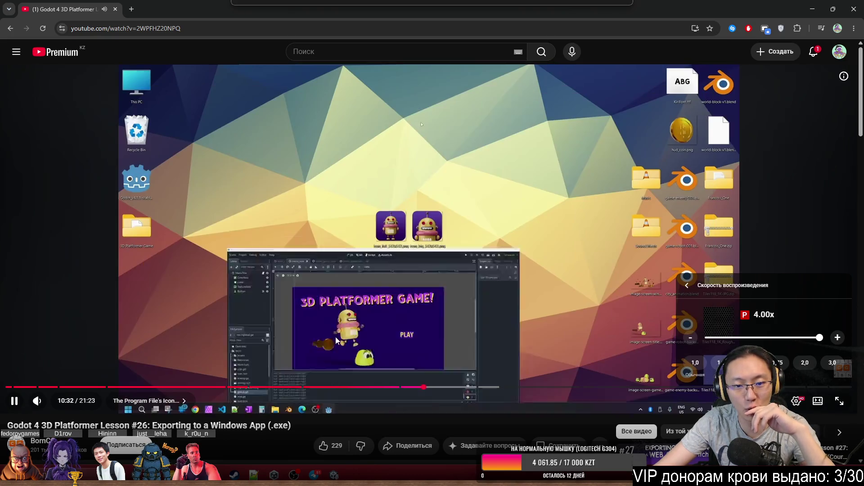
pyautogui.click(521, 233)
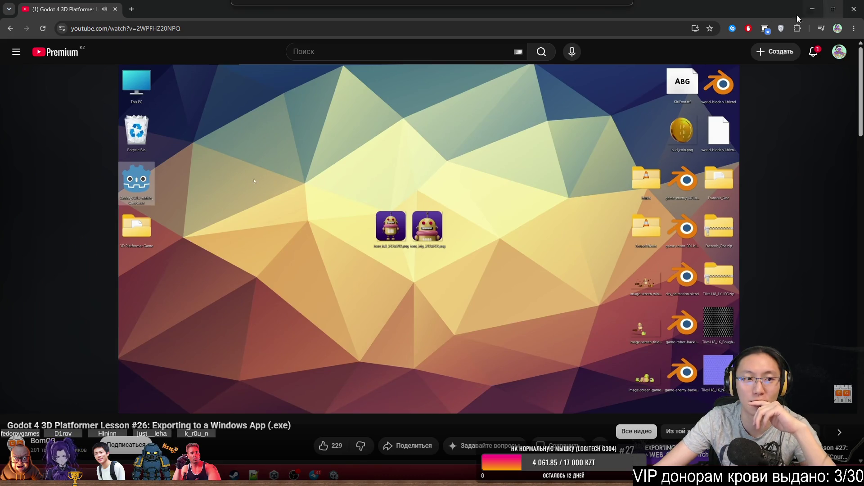
pyautogui.click(854, 9)
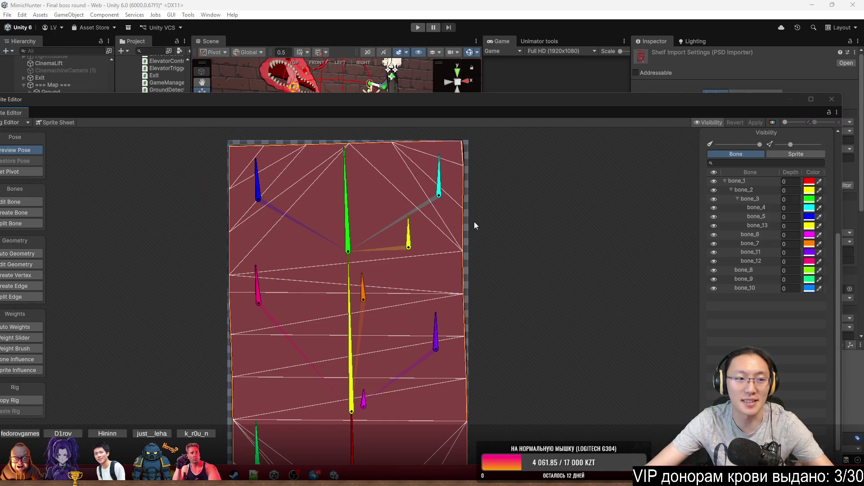
# Maximize the Sprite Editor, zoom in on the Shelf rig, and switch to Weight Brush.
pyautogui.moveTo(474, 222); pyautogui.dragTo(602, 200)
pyautogui.doubleClick(355, 94)
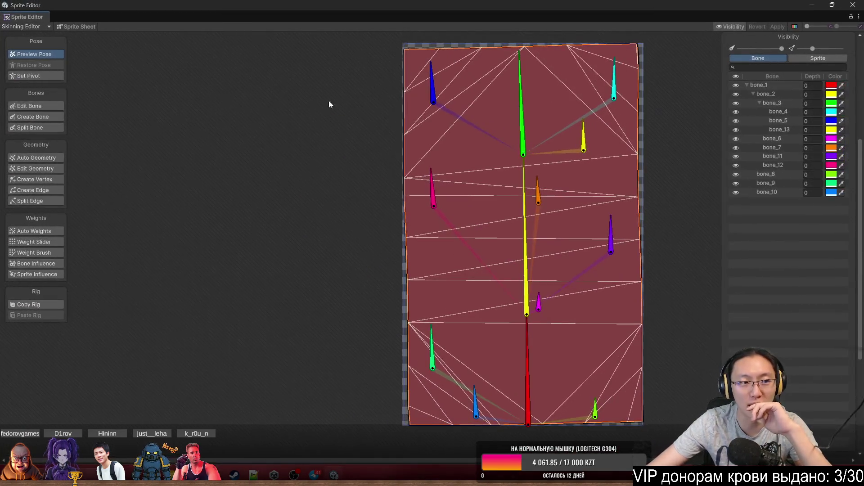
pyautogui.scroll(3, 208, 184)
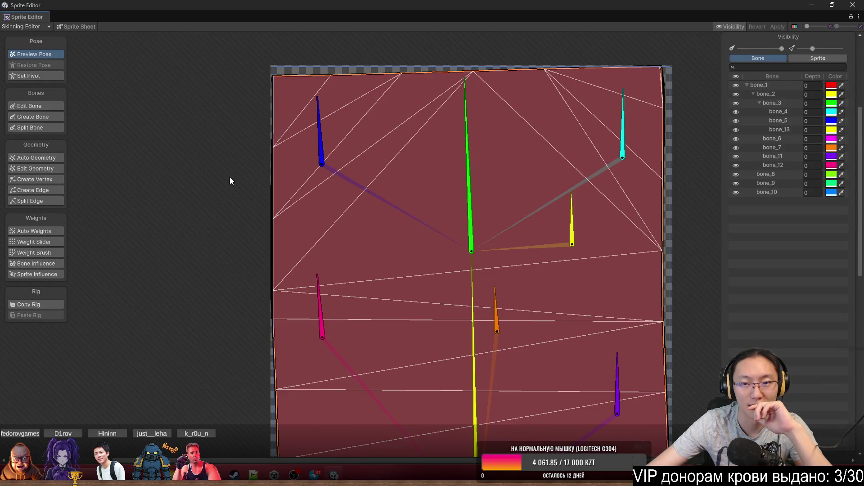
pyautogui.click(54, 250)
# Paint bone_3 weight over the mesh's upper-left, top edge and sides.
pyautogui.scroll(-3, 345, 260)
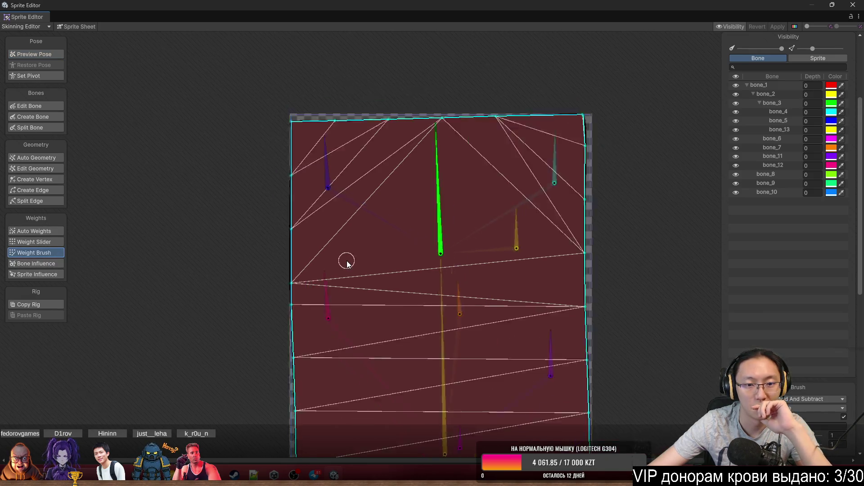
pyautogui.click(420, 225)
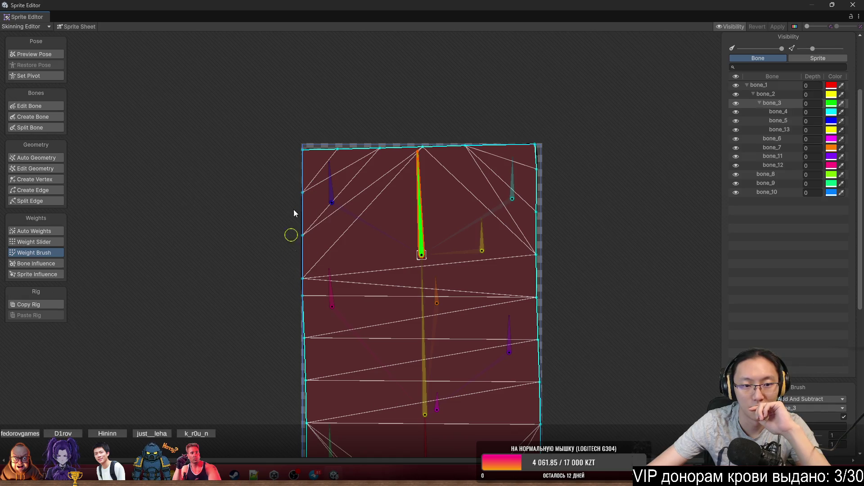
pyautogui.moveTo(294, 213); pyautogui.dragTo(305, 250)
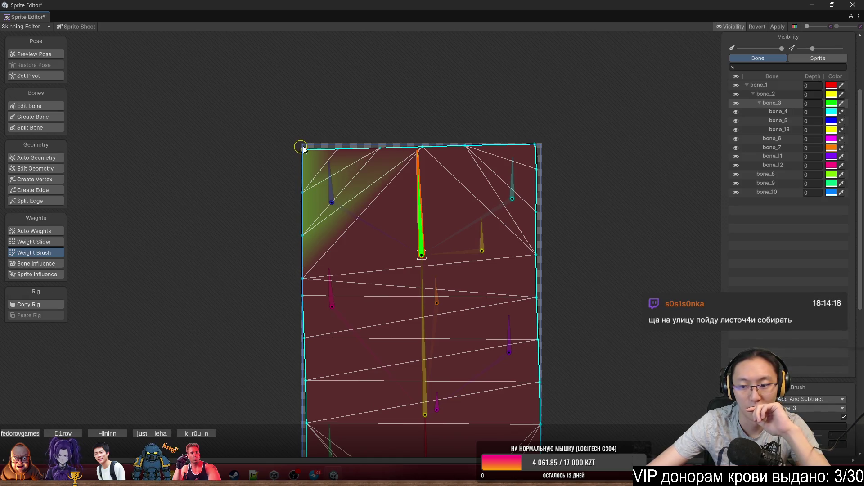
pyautogui.scroll(2, 477, 212)
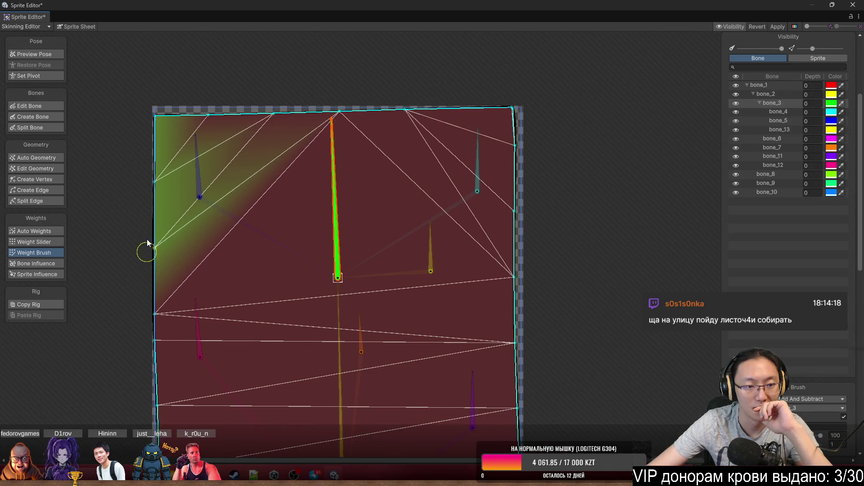
pyautogui.moveTo(156, 111)
pyautogui.mouseDown()
pyautogui.moveTo(278, 129)
pyautogui.moveTo(209, 107)
pyautogui.moveTo(322, 117)
pyautogui.moveTo(511, 108)
pyautogui.moveTo(513, 284)
pyautogui.mouseUp()
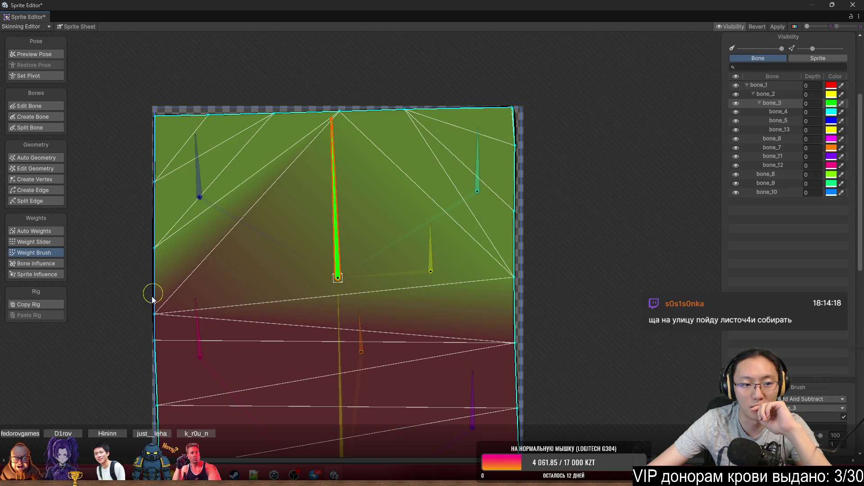
pyautogui.moveTo(150, 293); pyautogui.dragTo(201, 292)
pyautogui.scroll(-2, 388, 221)
# Paint bone_2 weight over the mesh's left, middle, lower part and lower-right edge.
pyautogui.click(367, 217)
pyautogui.moveTo(191, 224)
pyautogui.mouseDown()
pyautogui.moveTo(178, 247)
pyautogui.moveTo(189, 313)
pyautogui.mouseUp()
pyautogui.moveTo(411, 325)
pyautogui.mouseDown()
pyautogui.moveTo(453, 363)
pyautogui.moveTo(197, 411)
pyautogui.moveTo(189, 405)
pyautogui.mouseUp()
pyautogui.moveTo(540, 282); pyautogui.dragTo(550, 436)
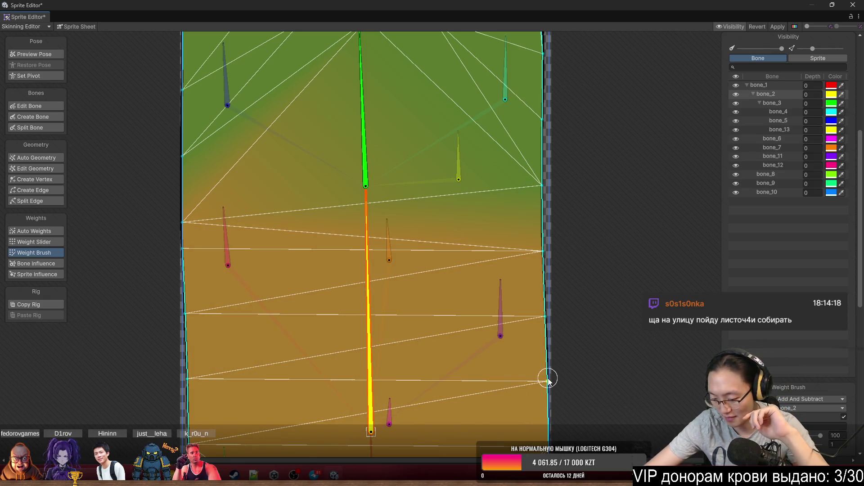
pyautogui.scroll(-5, 495, 238)
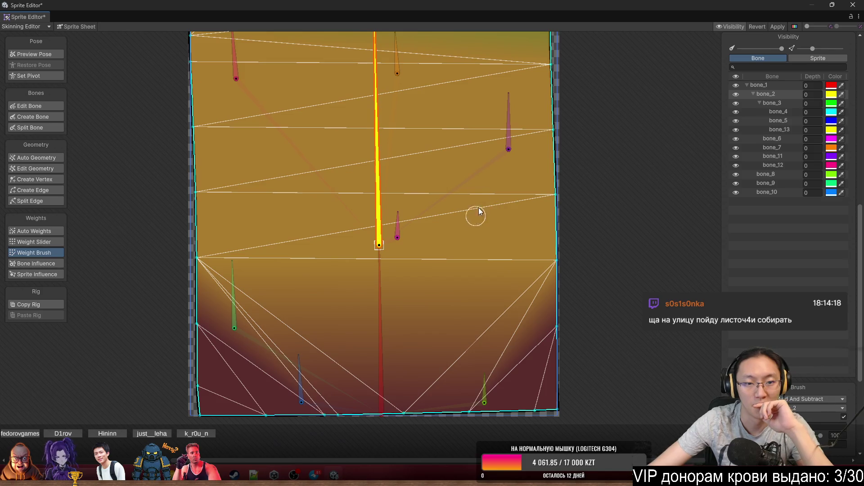
# Paint bone_1 weight along the mesh's bottom and right edge.
pyautogui.click(383, 301)
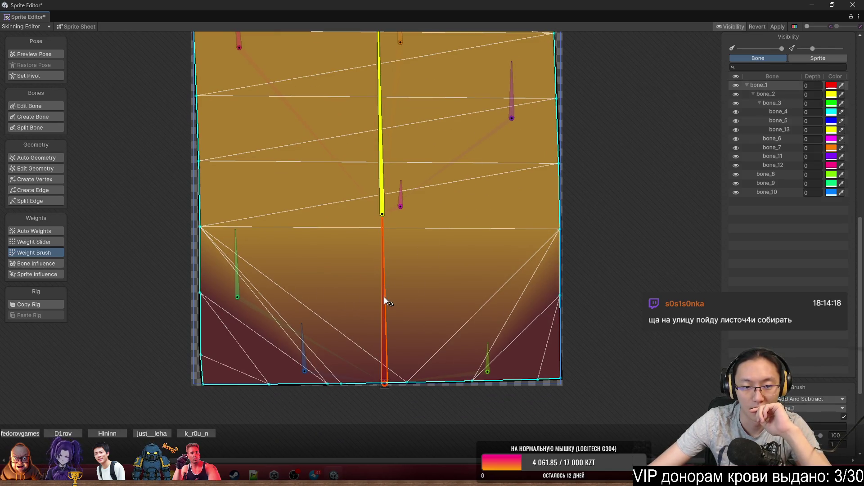
pyautogui.moveTo(195, 385)
pyautogui.mouseDown()
pyautogui.moveTo(446, 392)
pyautogui.moveTo(284, 391)
pyautogui.moveTo(547, 376)
pyautogui.moveTo(556, 247)
pyautogui.mouseUp()
pyautogui.scroll(-3, 458, 235)
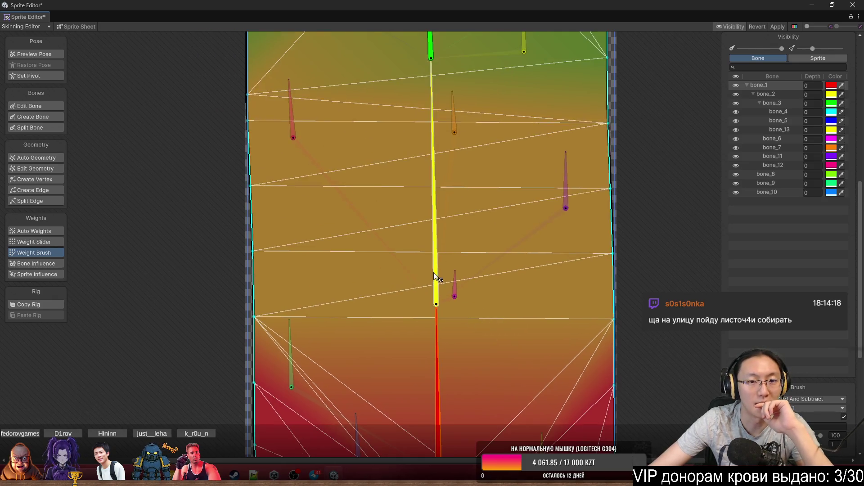
# Rotate bone_2 and bone_3 to test how the repainted mesh bends.
pyautogui.moveTo(469, 212)
pyautogui.mouseDown()
pyautogui.moveTo(465, 226)
pyautogui.moveTo(482, 226)
pyautogui.moveTo(517, 148)
pyautogui.moveTo(550, 142)
pyautogui.moveTo(590, 114)
pyautogui.moveTo(590, 39)
pyautogui.moveTo(547, 12)
pyautogui.moveTo(589, 28)
pyautogui.moveTo(571, 20)
pyautogui.moveTo(579, 21)
pyautogui.moveTo(599, 135)
pyautogui.mouseUp()
pyautogui.moveTo(623, 291); pyautogui.dragTo(558, 144)
pyautogui.moveTo(428, 100)
pyautogui.mouseDown()
pyautogui.moveTo(372, 79)
pyautogui.moveTo(392, 80)
pyautogui.mouseUp()
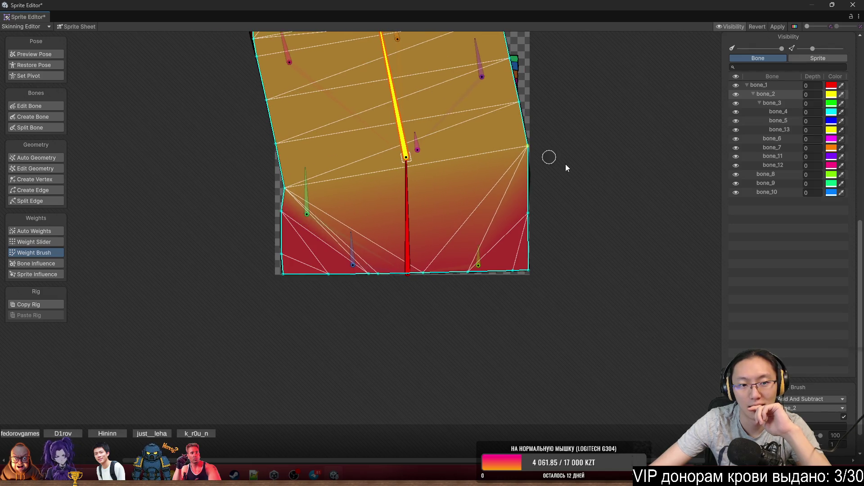
pyautogui.click(55, 55)
# Swing bone_3 and bone_2 to pose-test the shelves, then restore the Shelf's rest pose.
pyautogui.hotkey('ctrl', 'z')
pyautogui.click(433, 104)
pyautogui.moveTo(433, 103)
pyautogui.mouseDown()
pyautogui.moveTo(445, 98)
pyautogui.moveTo(433, 68)
pyautogui.moveTo(382, 50)
pyautogui.moveTo(500, 65)
pyautogui.moveTo(375, 17)
pyautogui.moveTo(406, 20)
pyautogui.mouseUp()
pyautogui.click(436, 242)
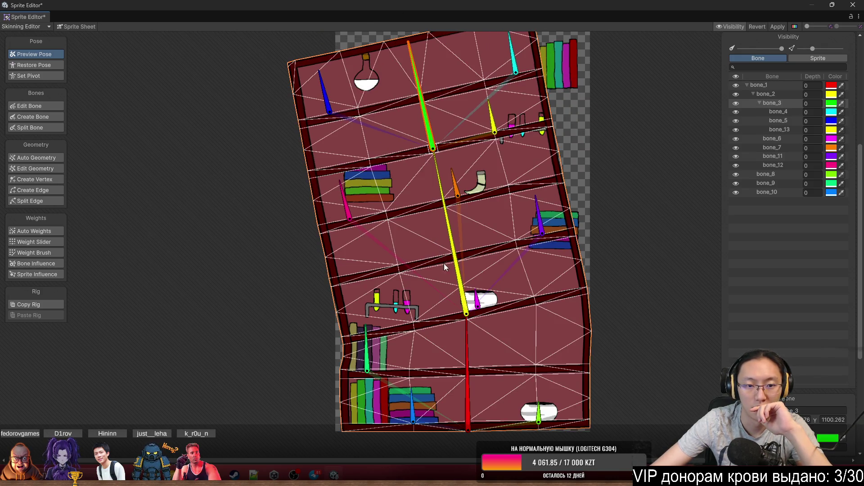
pyautogui.moveTo(466, 199)
pyautogui.mouseDown()
pyautogui.moveTo(526, 180)
pyautogui.moveTo(488, 125)
pyautogui.moveTo(433, 100)
pyautogui.moveTo(441, 106)
pyautogui.mouseUp()
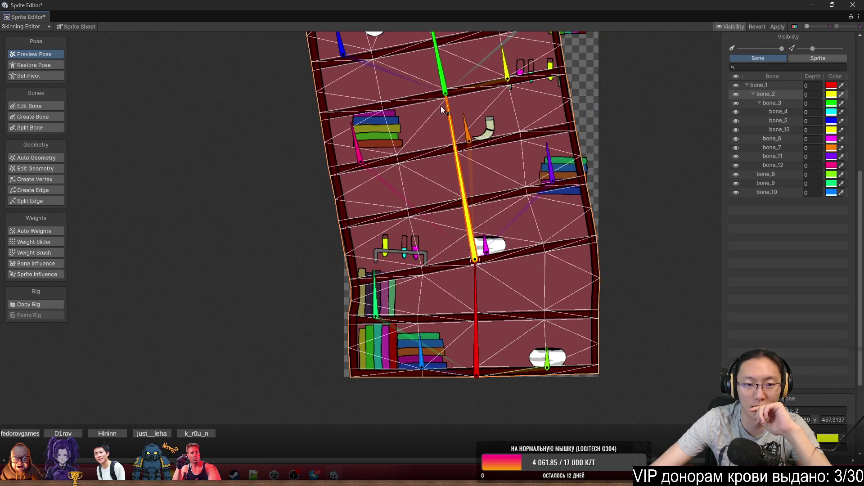
pyautogui.moveTo(448, 180)
pyautogui.mouseDown()
pyautogui.moveTo(449, 160)
pyautogui.moveTo(468, 159)
pyautogui.mouseUp()
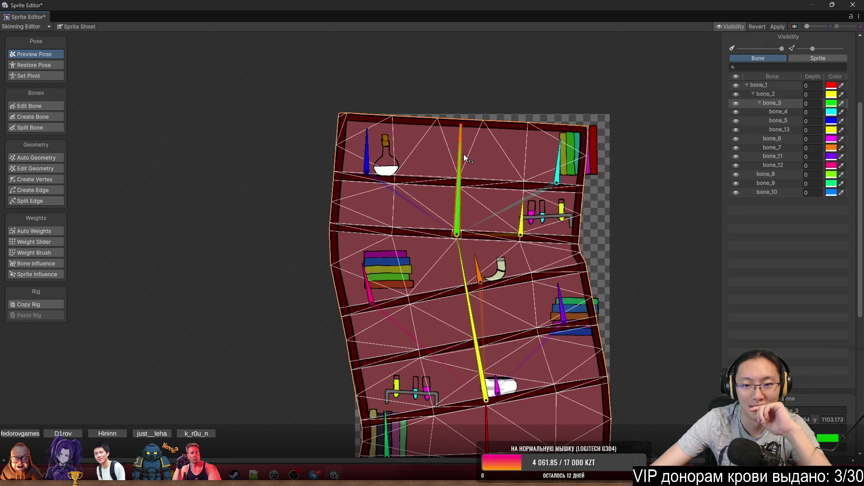
pyautogui.moveTo(472, 285); pyautogui.dragTo(428, 225)
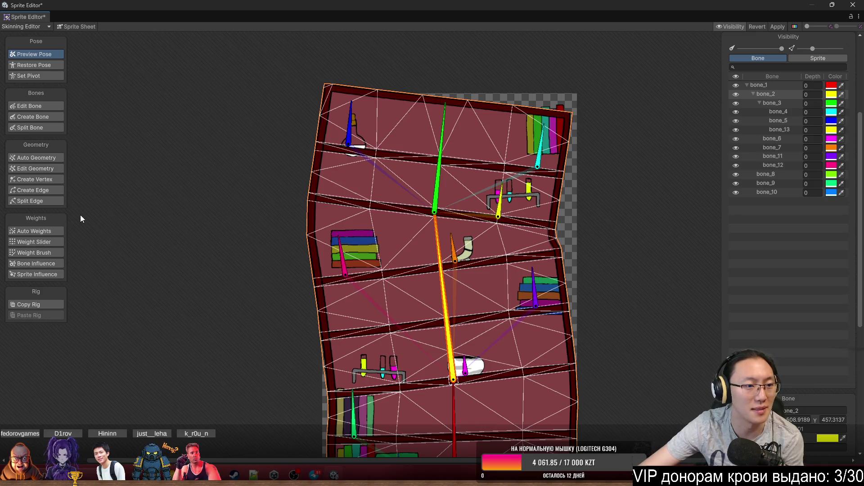
pyautogui.click(42, 65)
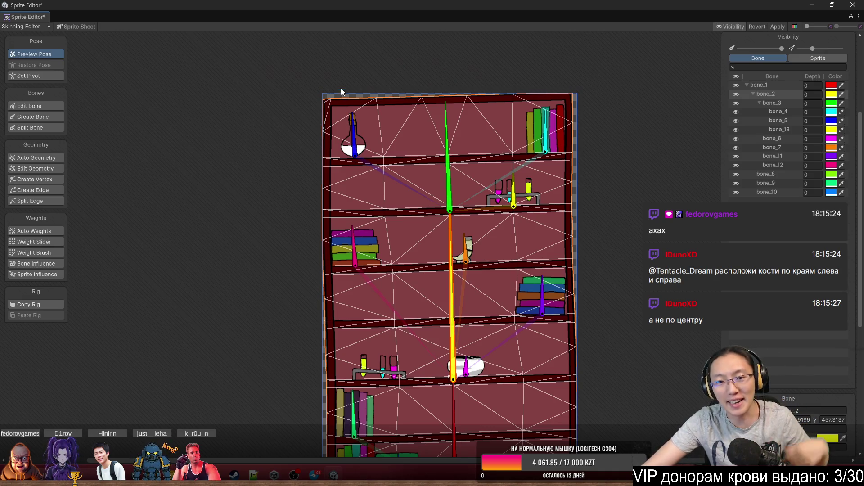
pyautogui.moveTo(434, 171); pyautogui.dragTo(404, 126)
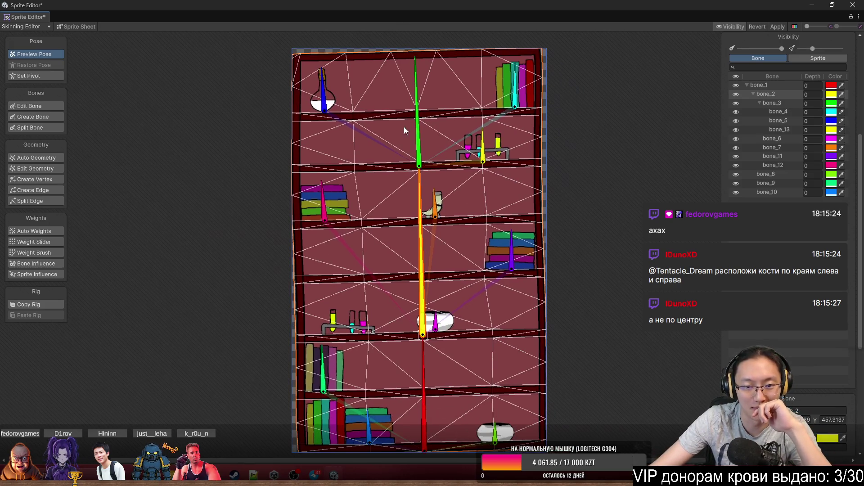
# Zoom into the upper shelves and inspect the flask sprite's mesh vertices in Edit Geometry.
pyautogui.click(60, 179)
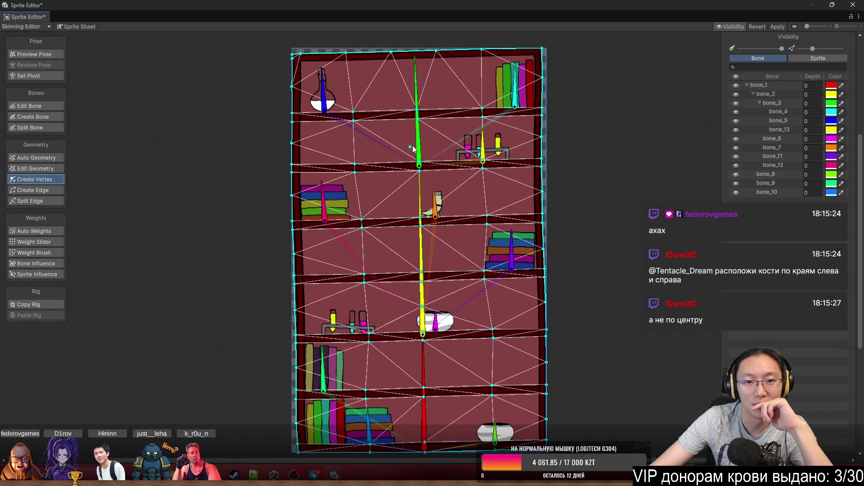
pyautogui.scroll(3, 413, 145)
pyautogui.moveTo(423, 137); pyautogui.dragTo(464, 185)
pyautogui.click(34, 252)
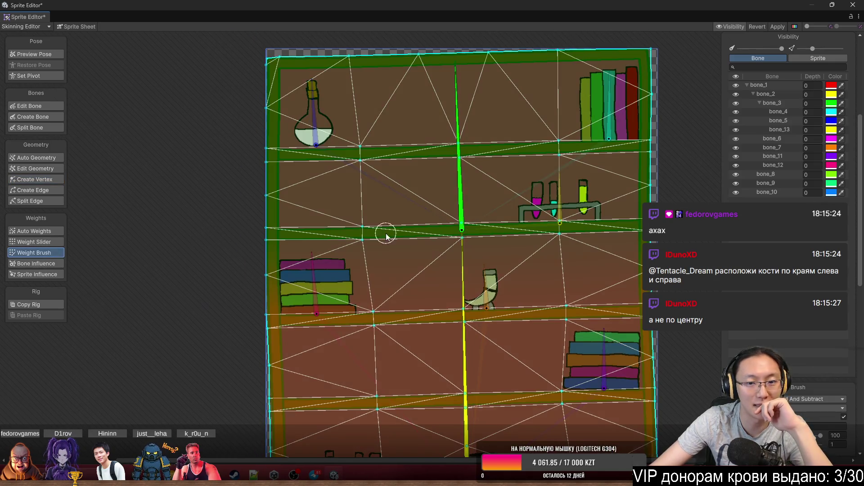
pyautogui.scroll(2, 347, 129)
pyautogui.click(301, 124)
pyautogui.scroll(2, 358, 169)
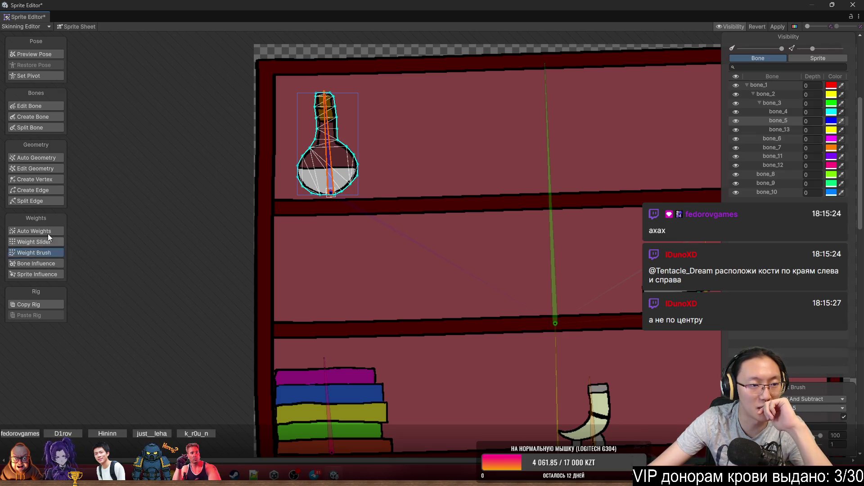
pyautogui.click(50, 167)
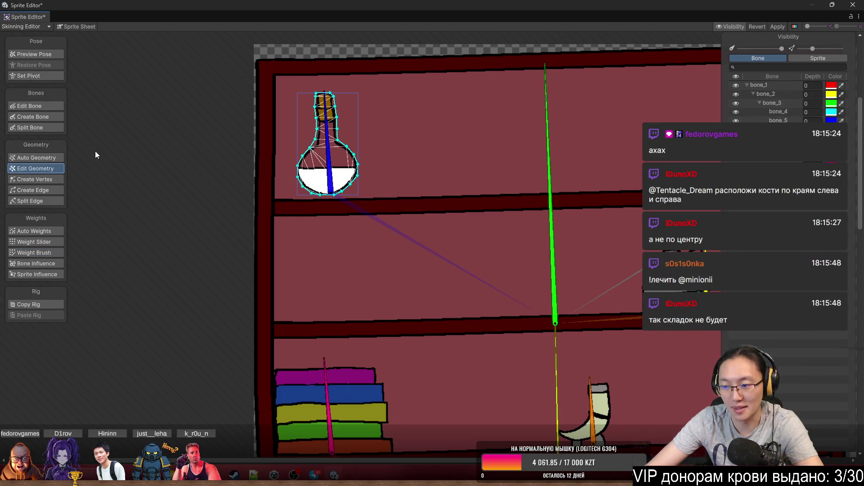
pyautogui.scroll(-3, 272, 165)
pyautogui.moveTo(348, 188); pyautogui.dragTo(273, 118)
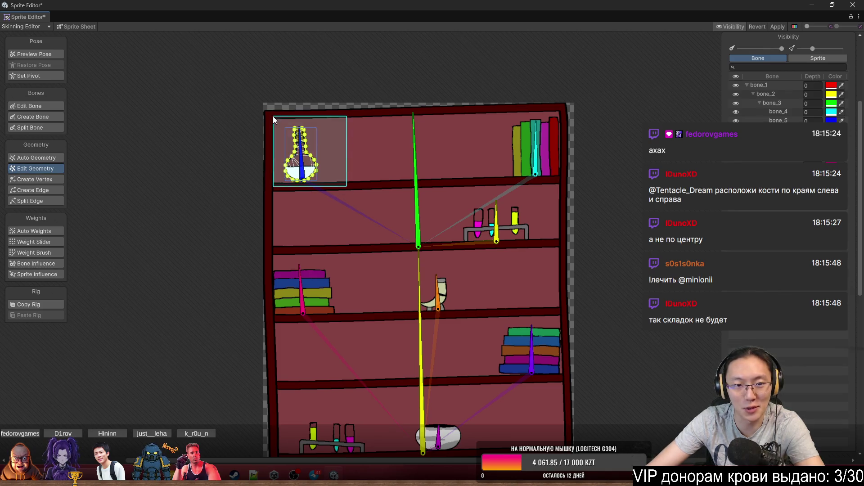
# Inspect the meshes of the top-right book, test-tube rack, left book stack, horn and right book stack.
pyautogui.moveTo(499, 178); pyautogui.dragTo(472, 189)
pyautogui.click(522, 171)
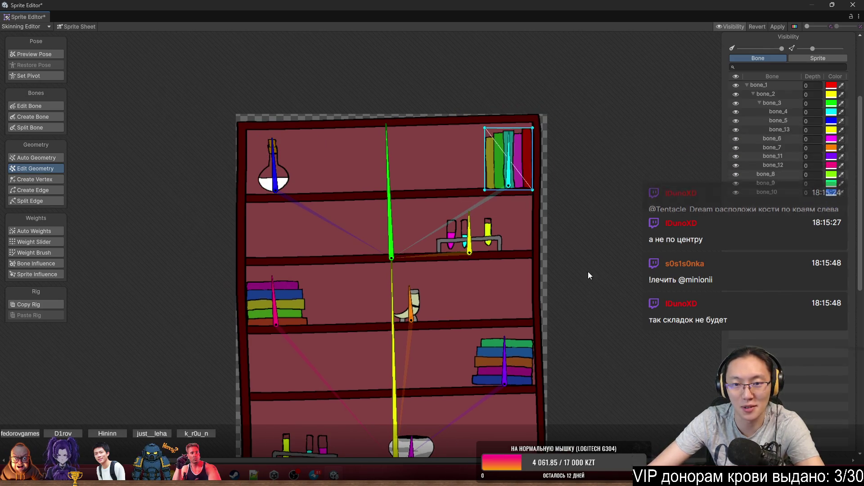
pyautogui.scroll(5, 501, 284)
pyautogui.click(373, 189)
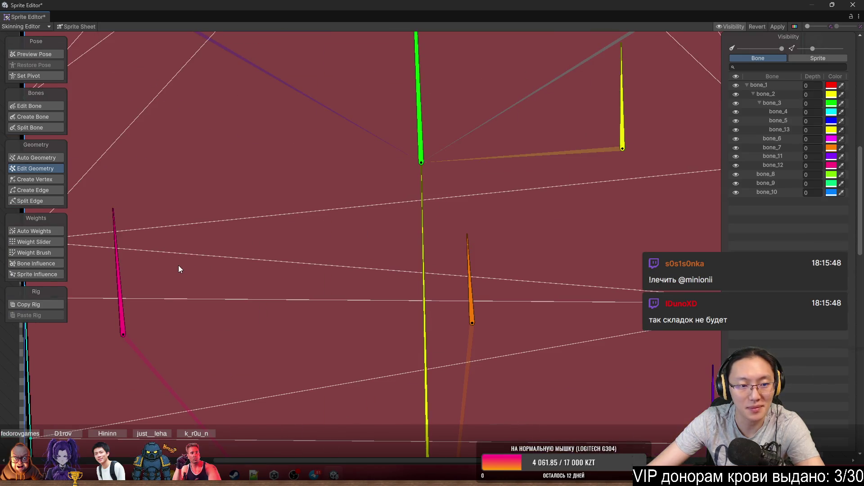
pyautogui.click(171, 280)
pyautogui.scroll(2, 428, 150)
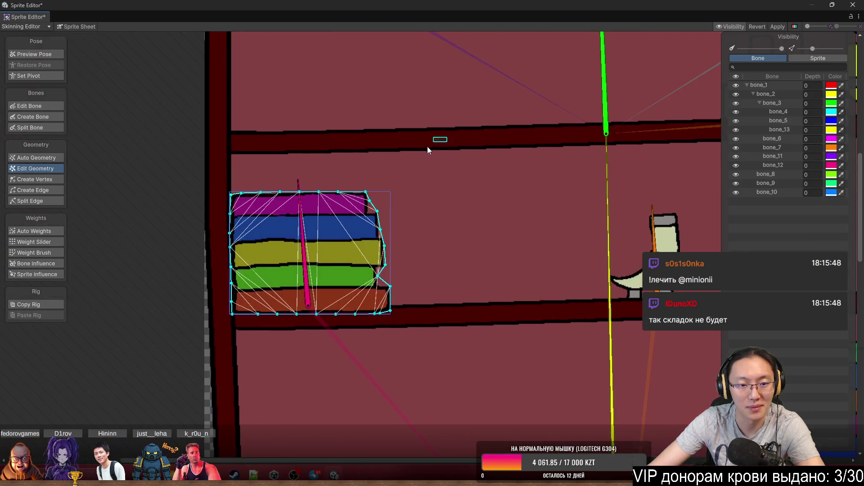
pyautogui.moveTo(688, 295); pyautogui.dragTo(449, 223)
pyautogui.click(425, 188)
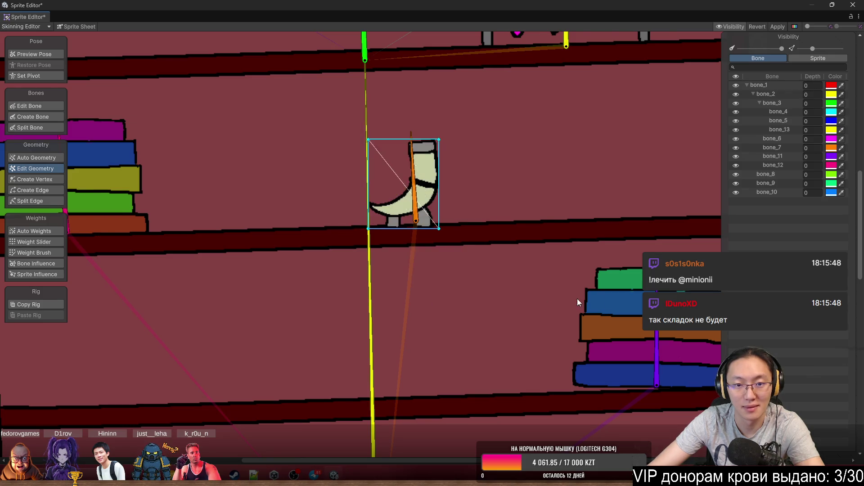
pyautogui.moveTo(711, 301); pyautogui.dragTo(467, 193)
pyautogui.click(466, 194)
pyautogui.moveTo(477, 323); pyautogui.dragTo(540, 200)
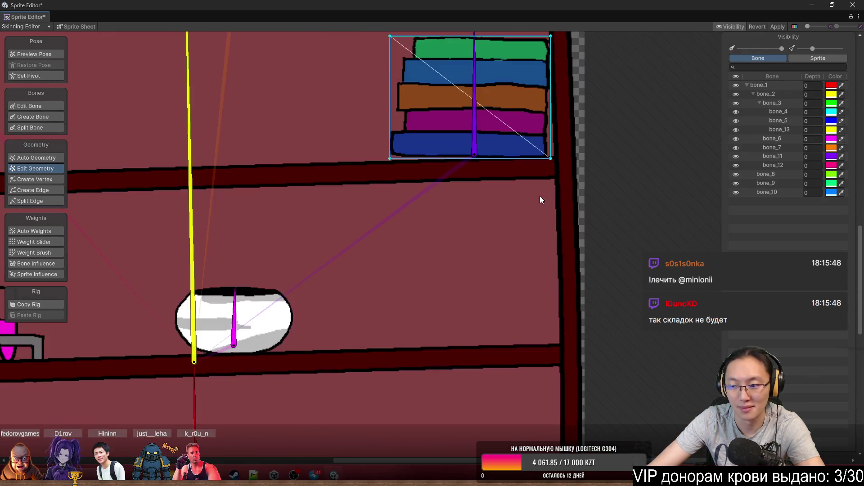
pyautogui.scroll(-2, 539, 208)
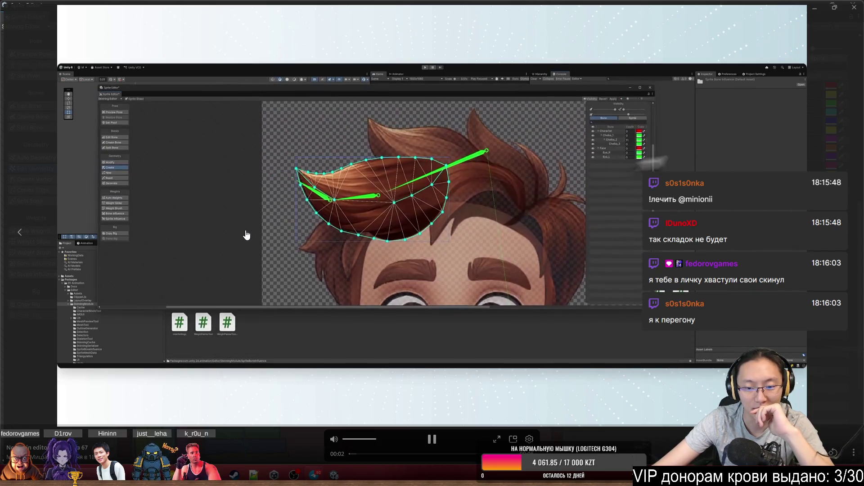
# Watch the hair-rigging tutorial's bone and mesh setup, pausing it at 02:45.
pyautogui.click(426, 352)
pyautogui.click(418, 300)
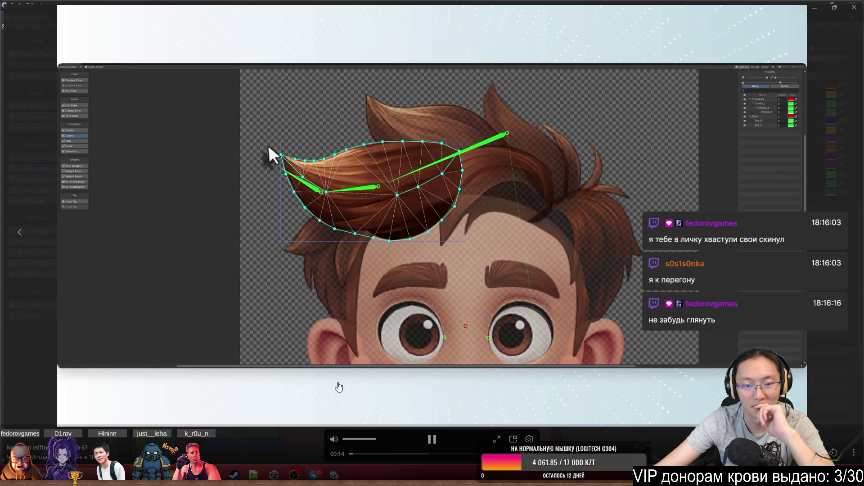
pyautogui.click(530, 438)
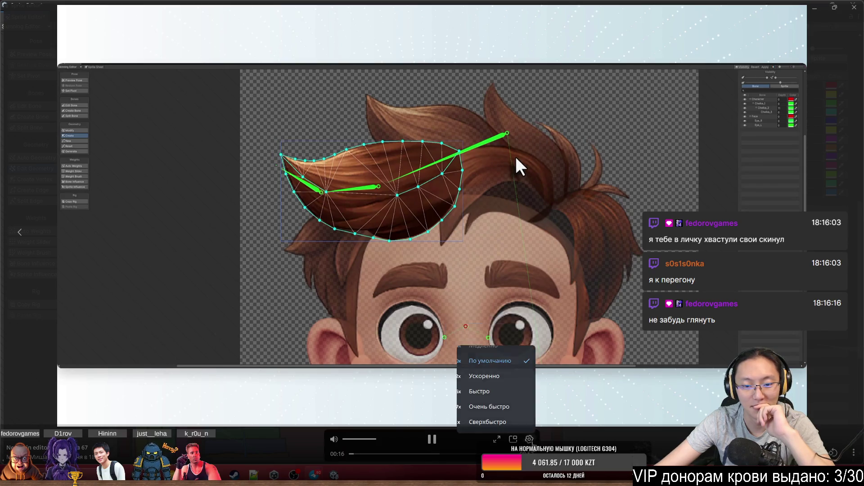
pyautogui.press('Escape')
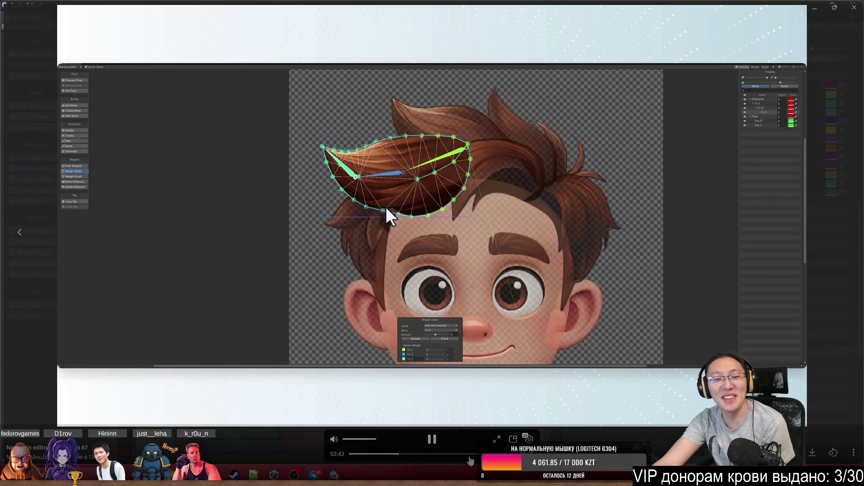
pyautogui.click(430, 441)
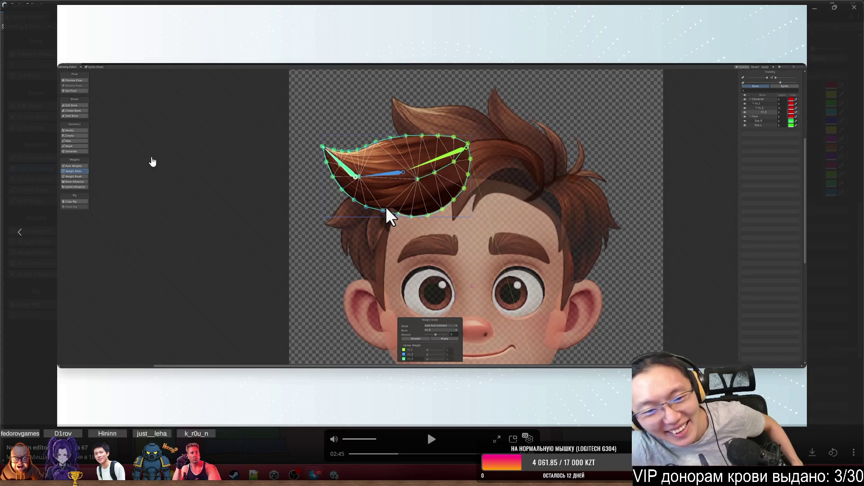
# Watch the weight-painting section, pausing at 03:17 and again to study the hair's bone weights.
pyautogui.click(395, 197)
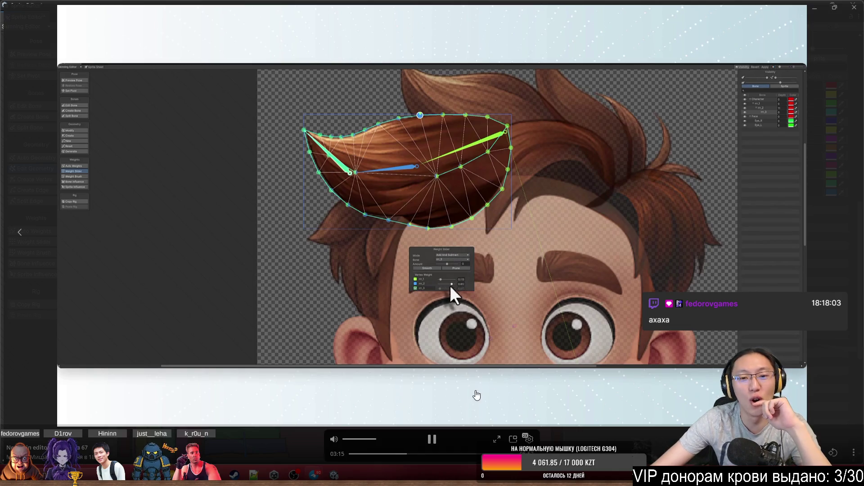
pyautogui.click(431, 444)
pyautogui.click(431, 444)
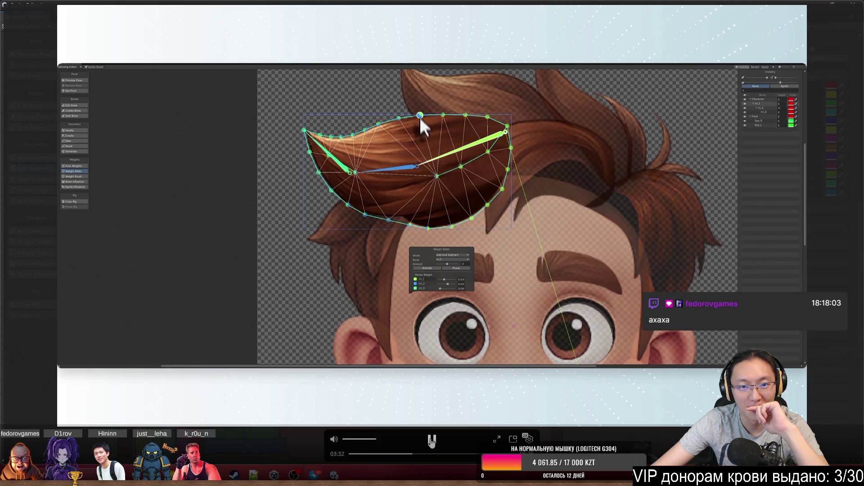
pyautogui.click(432, 440)
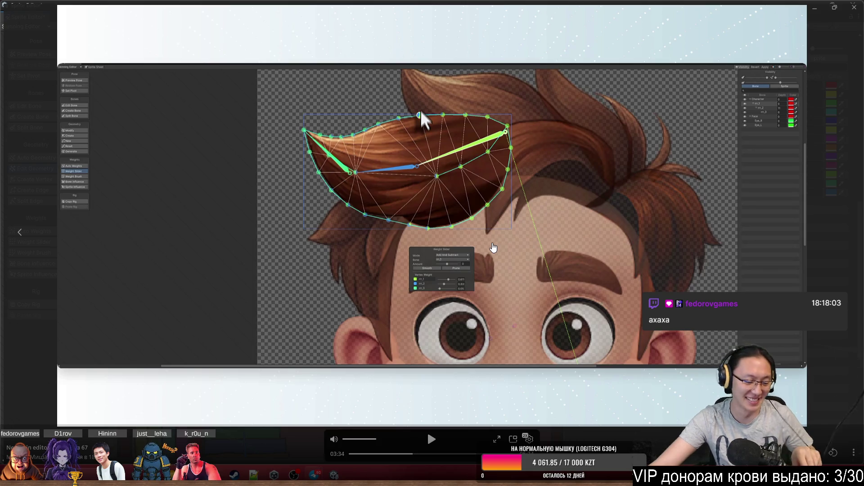
pyautogui.click(499, 240)
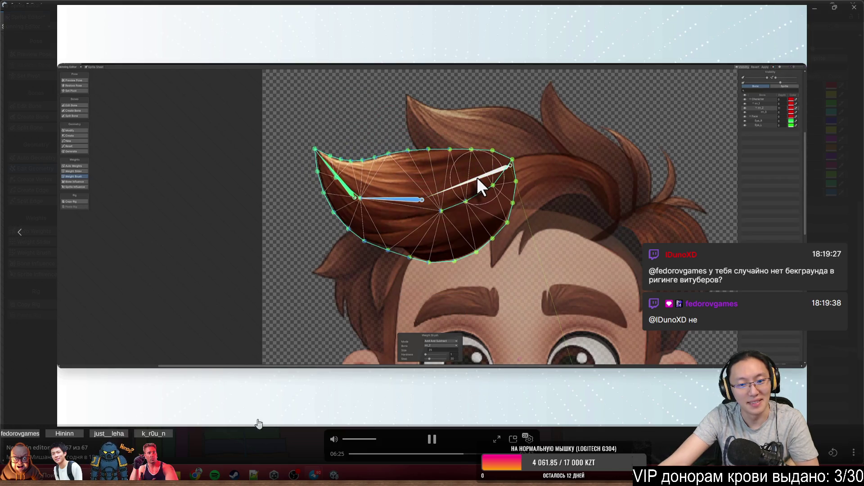
# Pause the tutorial at 06:27, then resume it to watch the hair lock being posed.
pyautogui.click(412, 435)
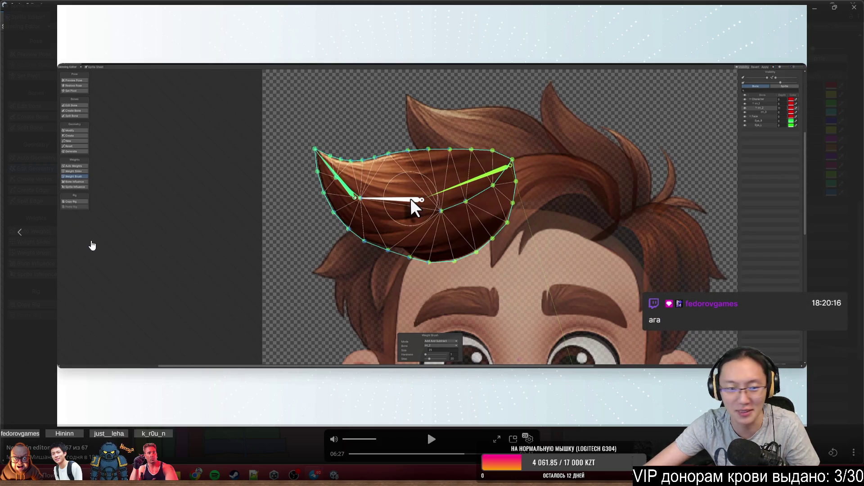
pyautogui.click(422, 231)
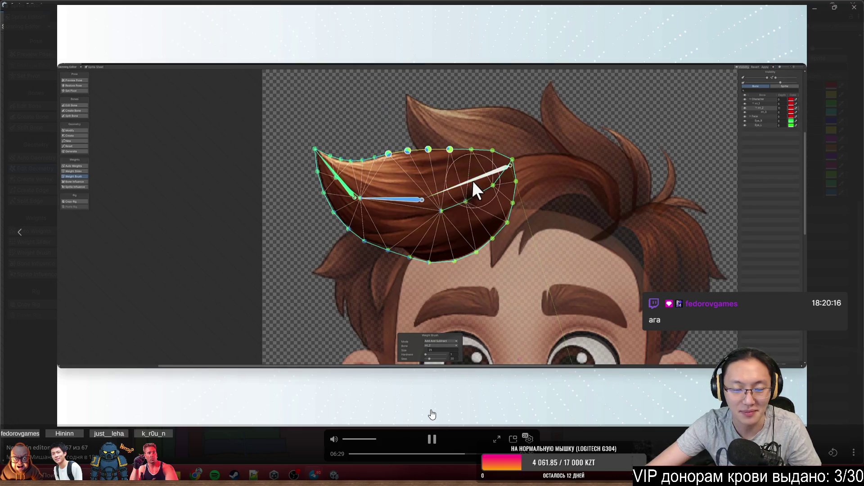
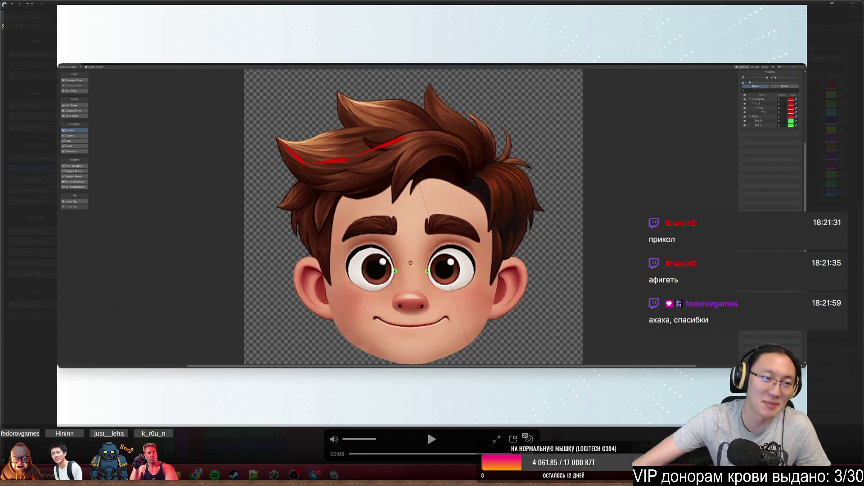
# Close the cartoon-face reference video to bring back the 13-bone bookshelf sprite.
pyautogui.click(854, 8)
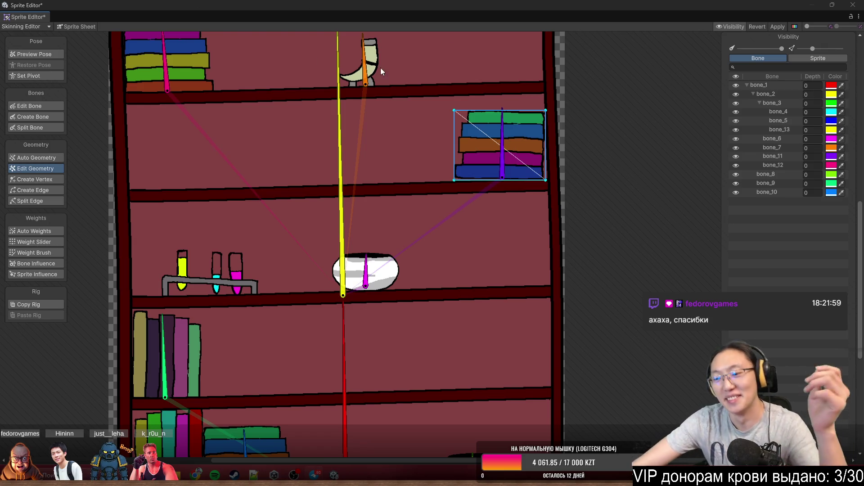
pyautogui.scroll(-5, 445, 217)
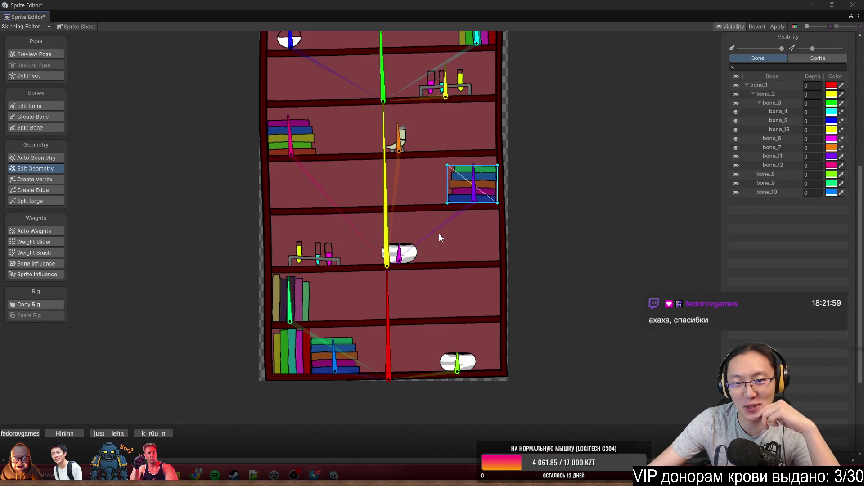
pyautogui.scroll(5, 482, 291)
pyautogui.scroll(-3, 446, 230)
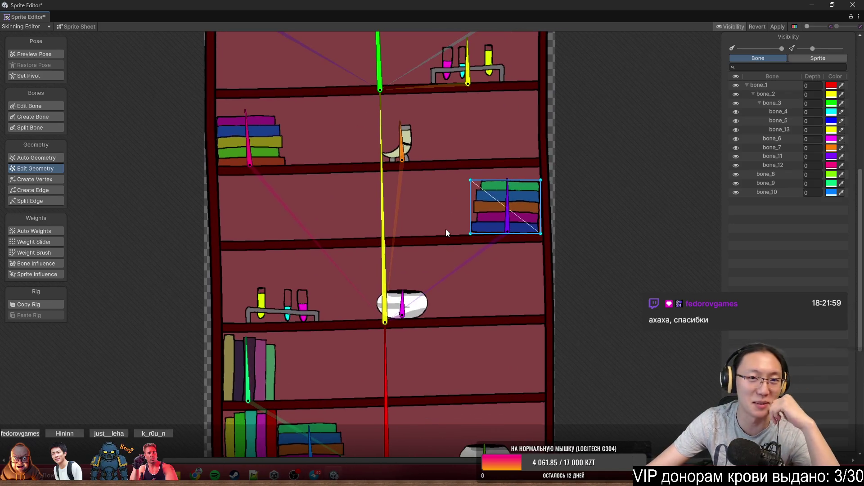
pyautogui.scroll(2, 436, 235)
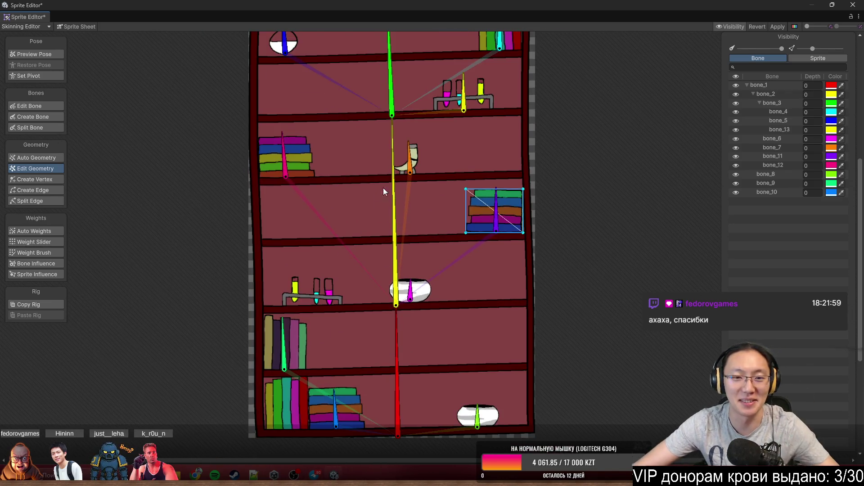
pyautogui.scroll(2, 380, 236)
pyautogui.click(290, 299)
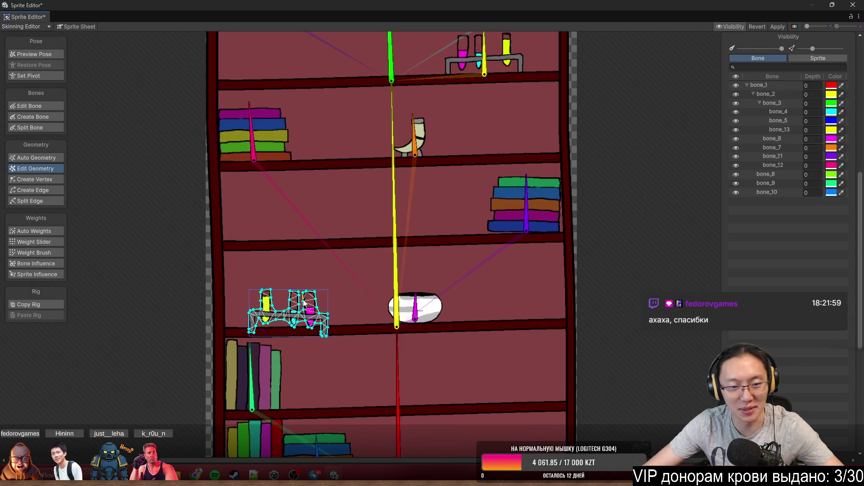
pyautogui.moveTo(356, 281); pyautogui.dragTo(223, 393)
pyautogui.click(317, 331)
pyautogui.moveTo(317, 331); pyautogui.dragTo(385, 256)
pyautogui.click(337, 234)
pyautogui.moveTo(427, 230); pyautogui.dragTo(239, 388)
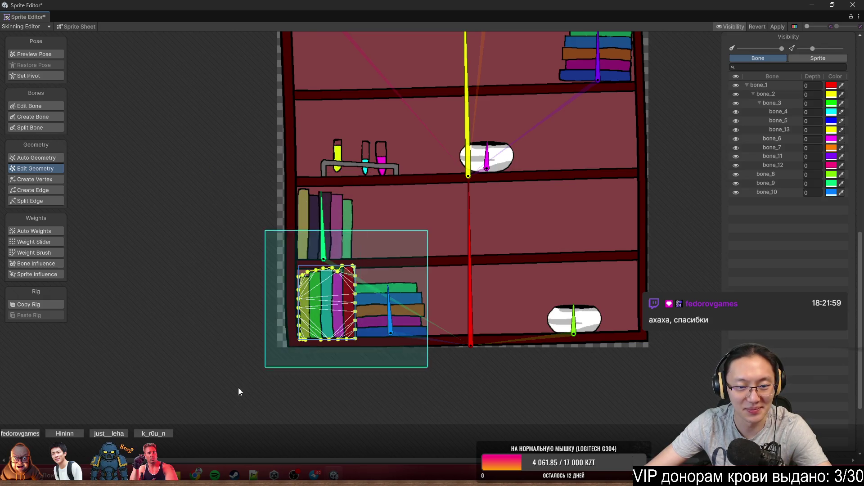
pyautogui.click(416, 322)
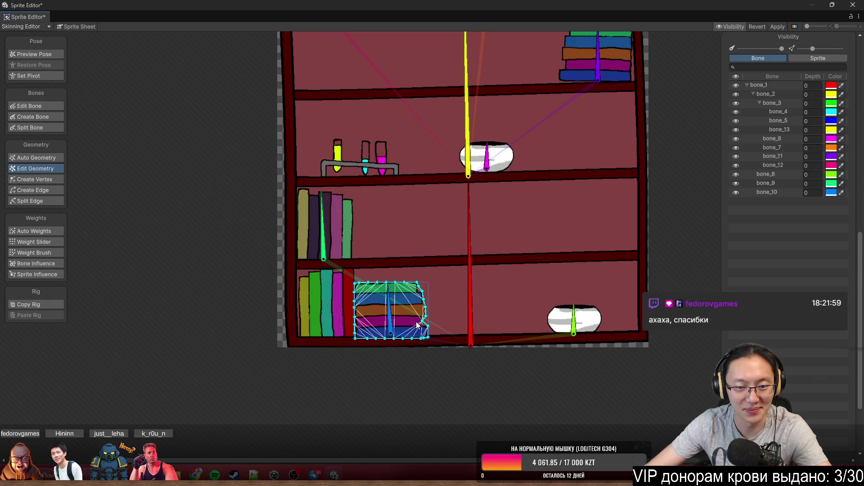
pyautogui.click(563, 315)
pyautogui.moveTo(627, 291)
pyautogui.mouseDown()
pyautogui.moveTo(487, 387)
pyautogui.moveTo(527, 292)
pyautogui.mouseUp()
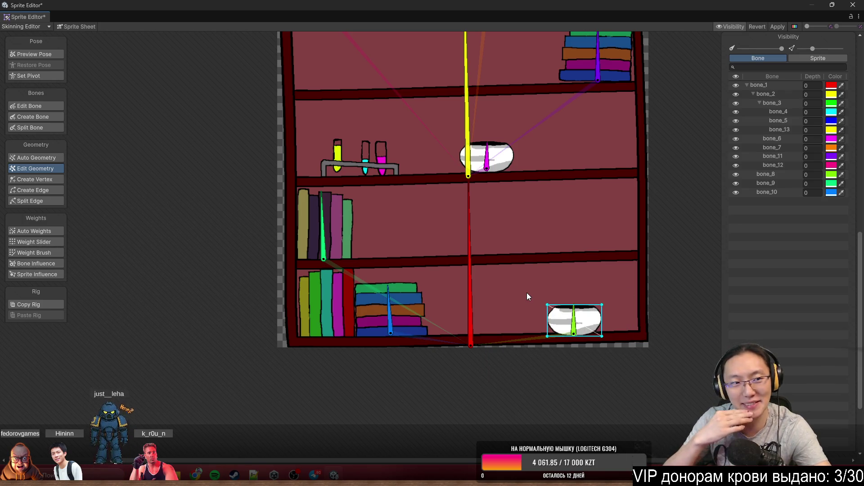
pyautogui.scroll(3, 470, 244)
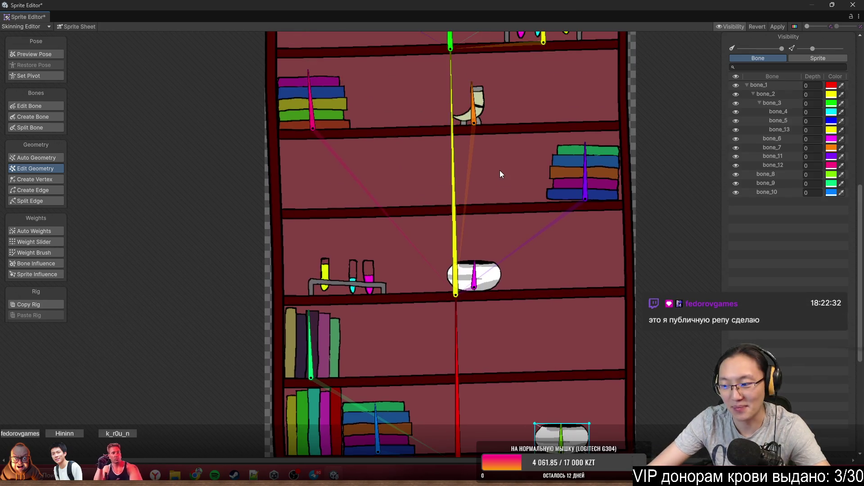
# Turn on pose preview and rotate bone_2 to test how the bookshelf bends.
pyautogui.scroll(-3, 500, 174)
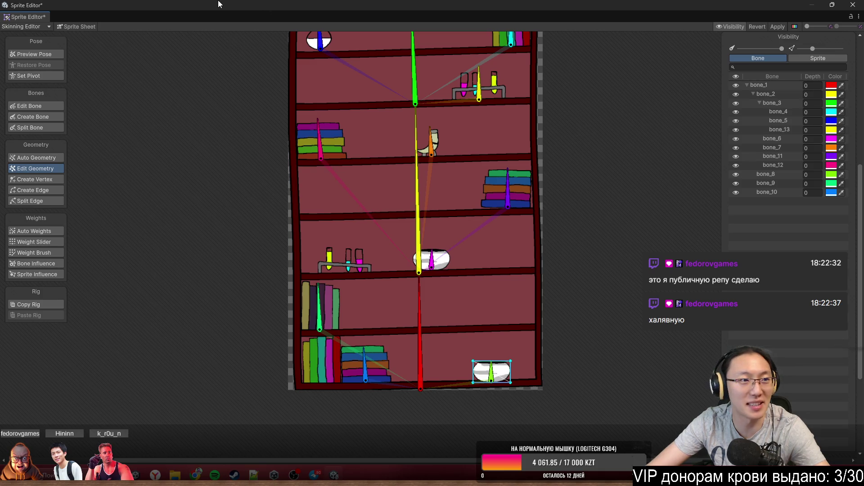
pyautogui.moveTo(186, 7)
pyautogui.mouseDown()
pyautogui.moveTo(257, 84)
pyautogui.moveTo(213, 1)
pyautogui.mouseUp()
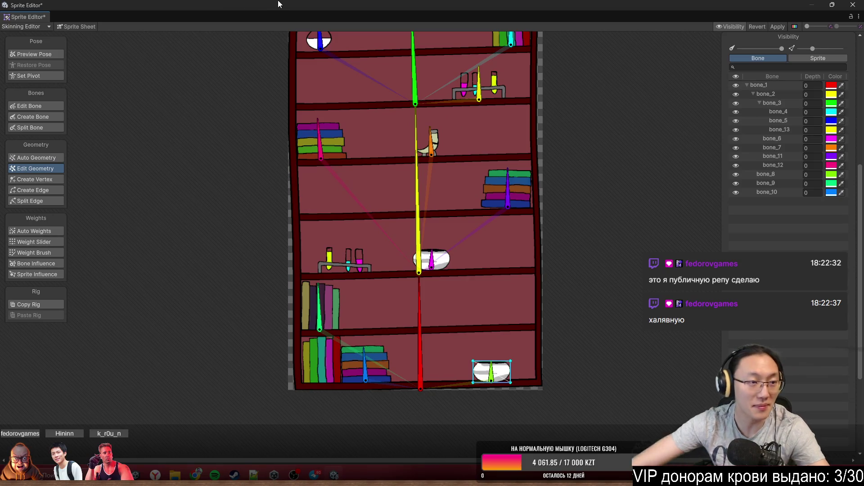
pyautogui.scroll(-3, 442, 299)
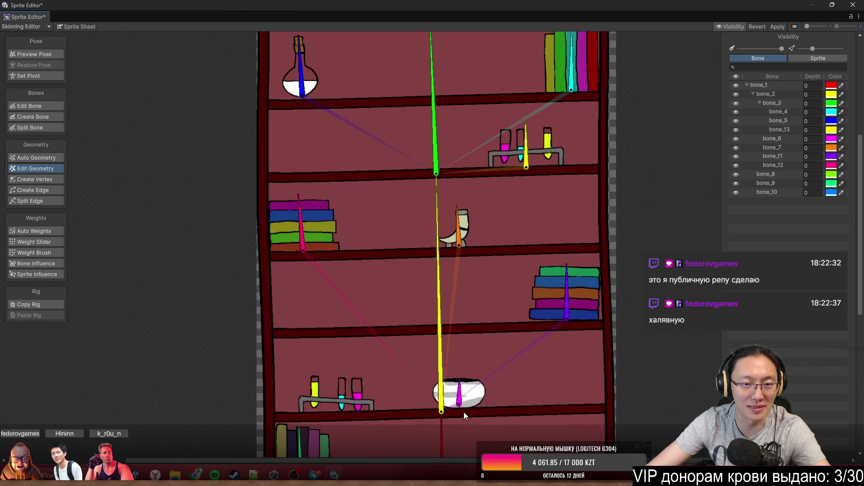
pyautogui.scroll(-3, 495, 310)
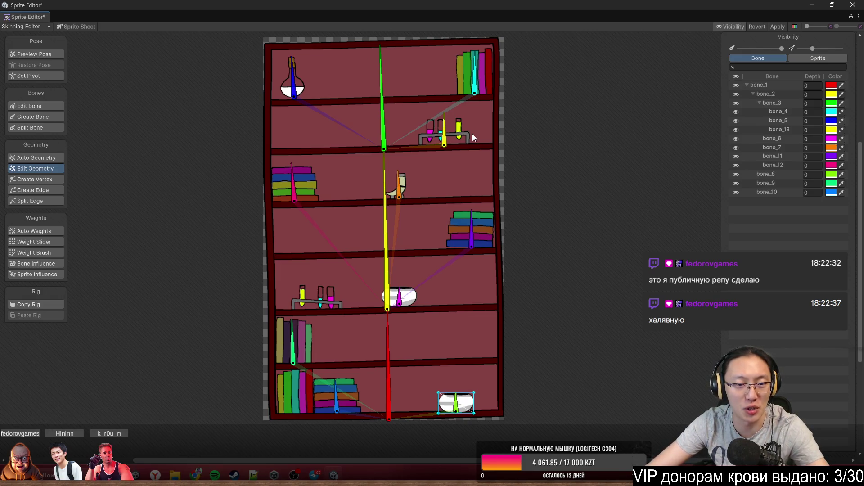
pyautogui.hotkey('shift', 'q')
pyautogui.scroll(3, 382, 218)
pyautogui.moveTo(382, 217)
pyautogui.mouseDown()
pyautogui.moveTo(402, 221)
pyautogui.moveTo(368, 196)
pyautogui.mouseUp()
# Select bone_4 for the top-right books and switch to the Weight Brush.
pyautogui.scroll(3, 480, 220)
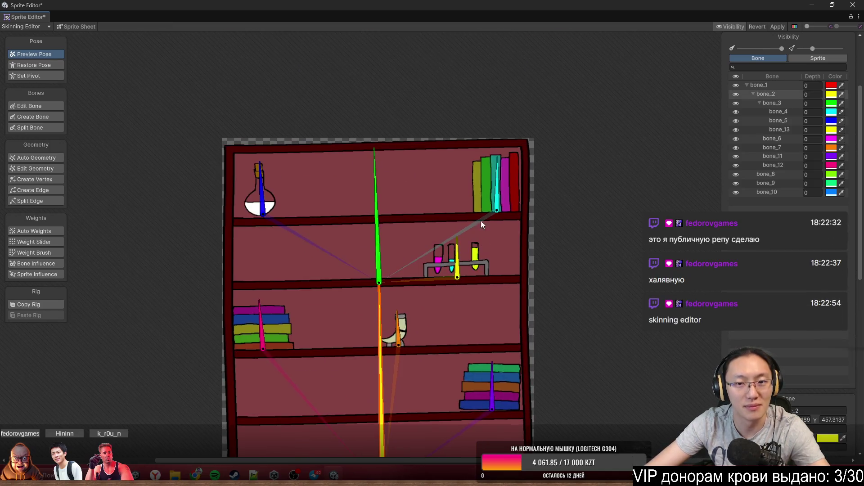
pyautogui.click(495, 172)
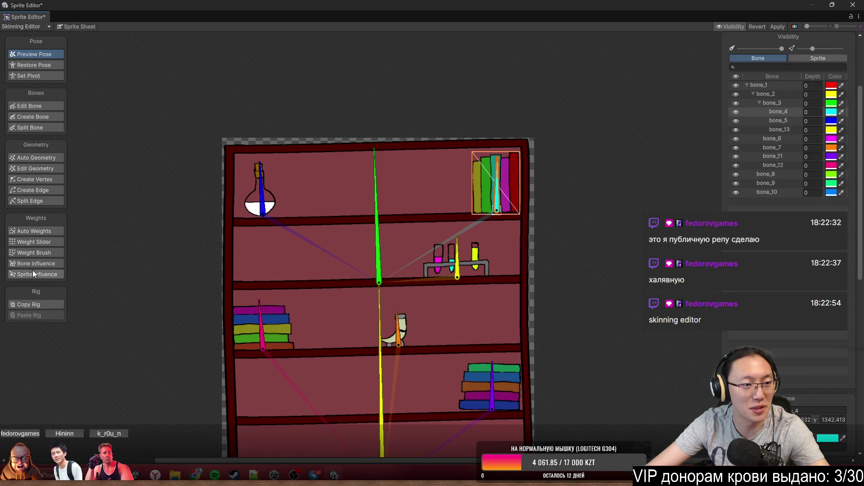
pyautogui.click(44, 256)
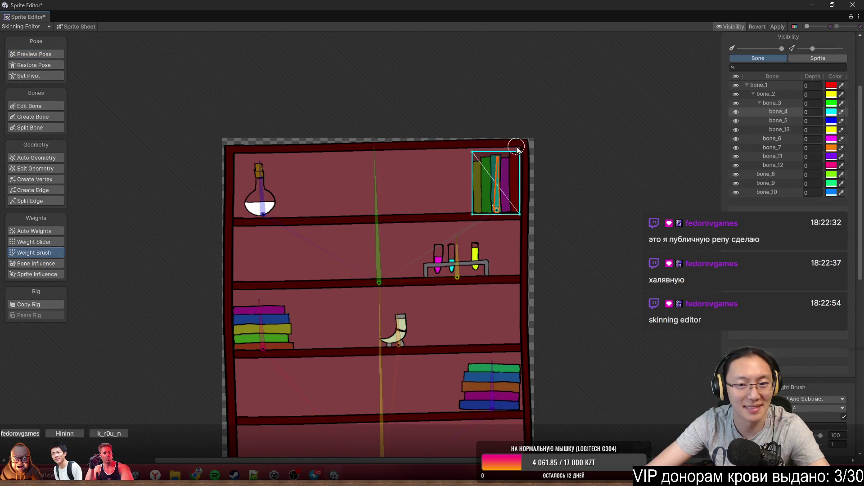
# Paint the top-right books onto bone_4, then assign bone_5 to the flask and bone_7 to the horn.
pyautogui.scroll(4, 495, 180)
pyautogui.moveTo(614, 212)
pyautogui.mouseDown()
pyautogui.moveTo(582, 262)
pyautogui.moveTo(571, 112)
pyautogui.mouseUp()
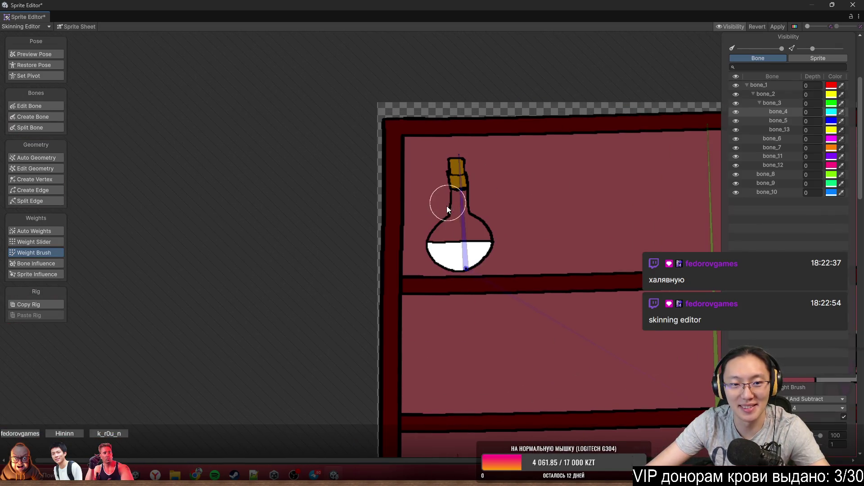
pyautogui.click(455, 231)
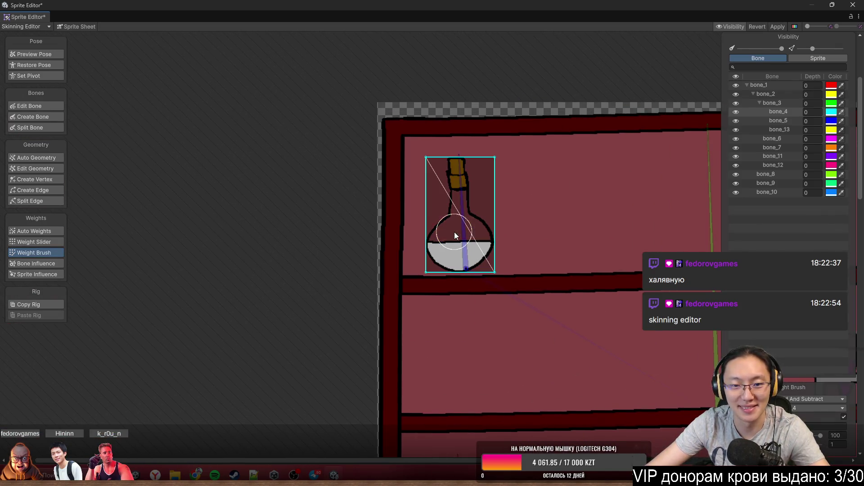
pyautogui.click(460, 231)
pyautogui.scroll(-5, 518, 131)
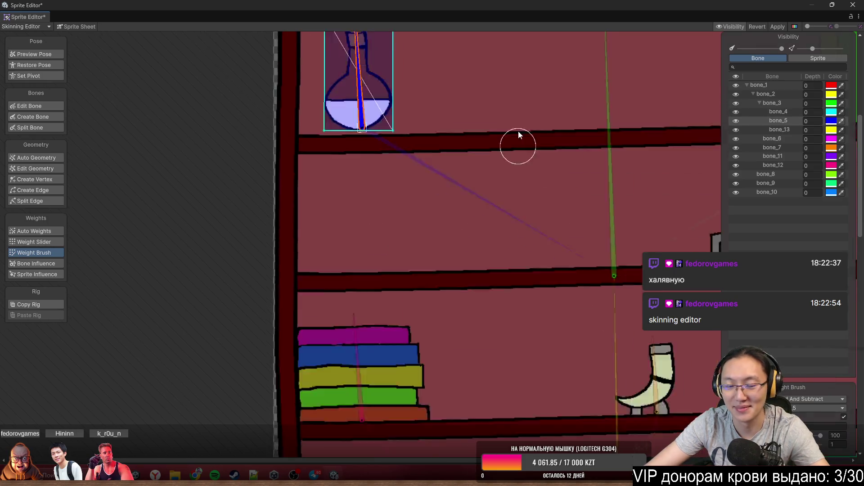
pyautogui.click(533, 279)
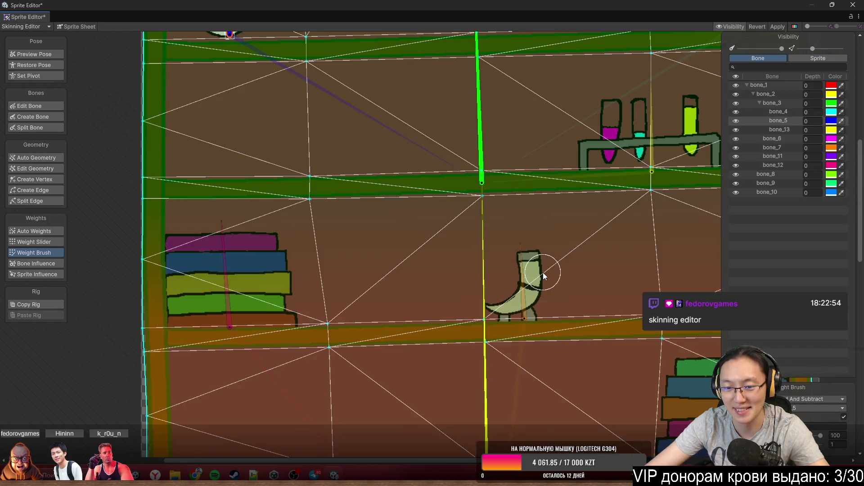
pyautogui.click(538, 277)
pyautogui.click(537, 276)
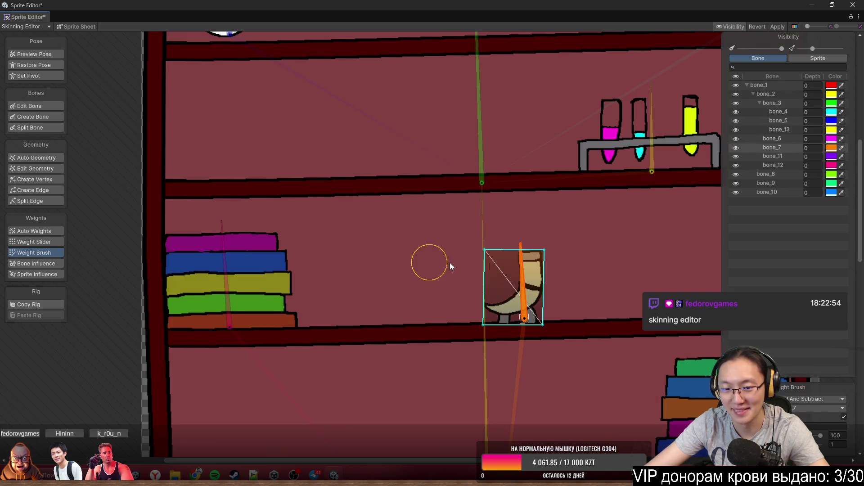
# Paint weights for the books stack (bone_12), test tubes (bone_13) and right books (bone_11).
pyautogui.click(280, 266)
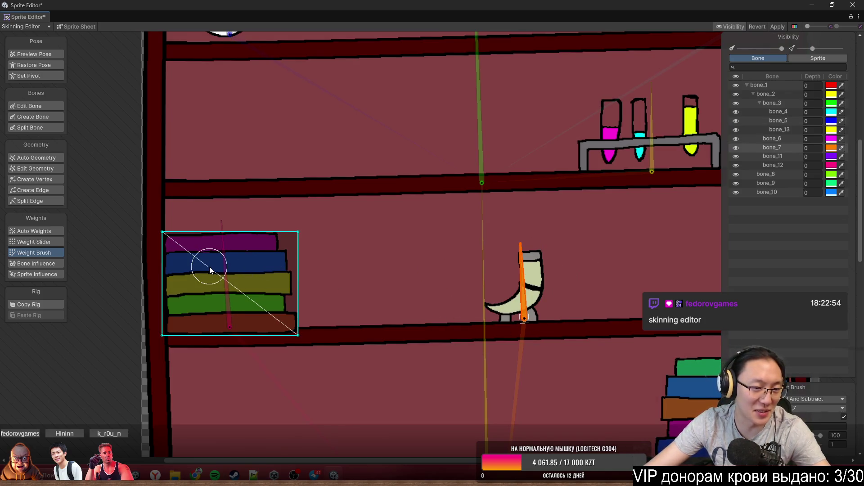
pyautogui.click(223, 267)
pyautogui.moveTo(224, 244)
pyautogui.mouseDown()
pyautogui.moveTo(153, 266)
pyautogui.moveTo(348, 261)
pyautogui.moveTo(328, 344)
pyautogui.mouseUp()
pyautogui.scroll(-2, 359, 202)
pyautogui.scroll(2, 399, 170)
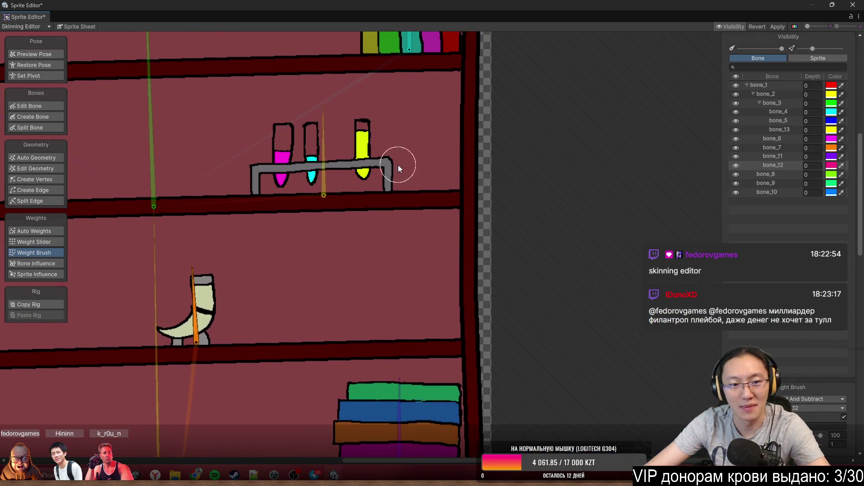
pyautogui.click(367, 166)
pyautogui.moveTo(440, 135)
pyautogui.mouseDown()
pyautogui.moveTo(186, 212)
pyautogui.moveTo(521, 218)
pyautogui.mouseUp()
pyautogui.scroll(2, 458, 357)
pyautogui.scroll(-3, 458, 357)
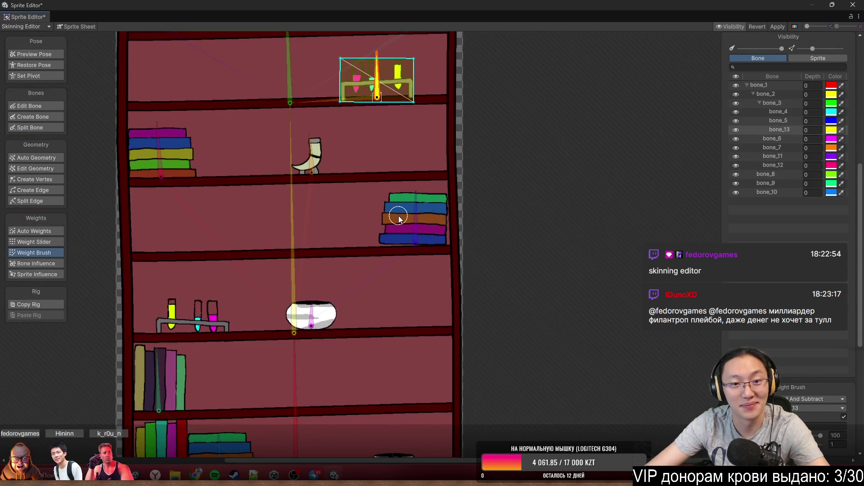
pyautogui.click(398, 215)
pyautogui.scroll(5, 398, 215)
pyautogui.moveTo(390, 207)
pyautogui.mouseDown()
pyautogui.moveTo(401, 168)
pyautogui.moveTo(308, 304)
pyautogui.moveTo(359, 338)
pyautogui.mouseUp()
# Inspect the bowl's mesh geometry and its weights on the magenta bone.
pyautogui.scroll(-2, 534, 245)
pyautogui.scroll(-2, 533, 245)
pyautogui.click(523, 266)
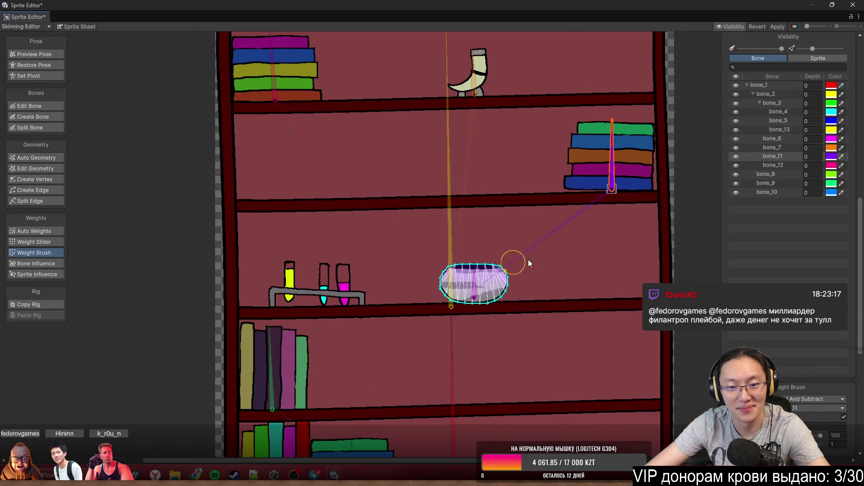
pyautogui.scroll(4, 531, 297)
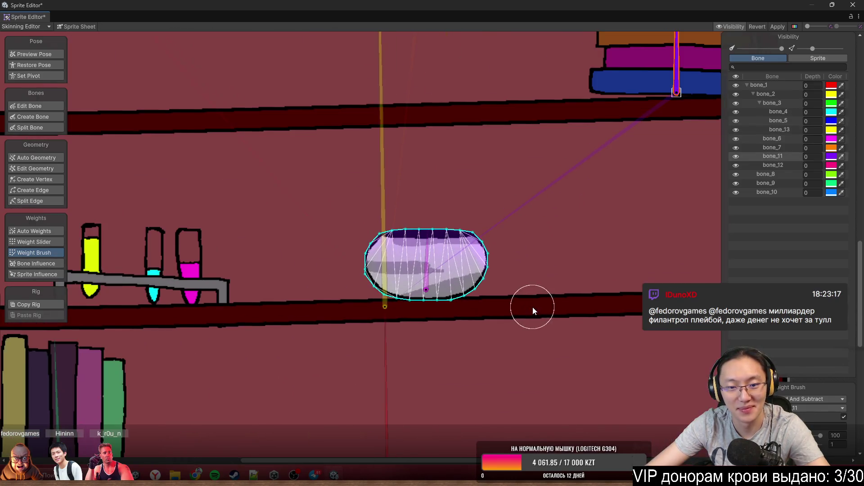
pyautogui.click(40, 169)
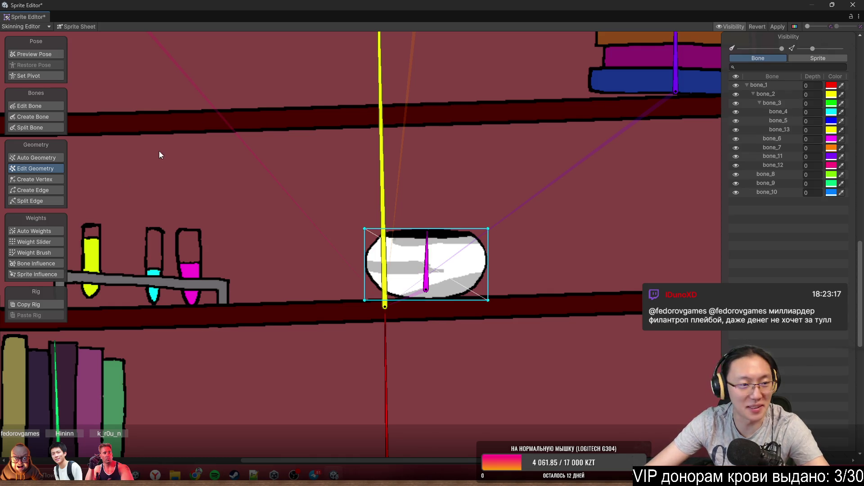
pyautogui.click(38, 252)
pyautogui.click(417, 269)
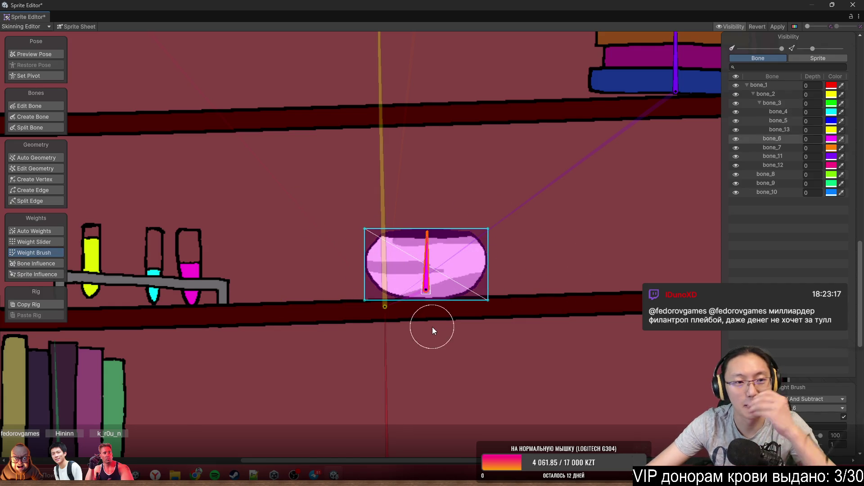
# Check the test-tube rack's weights, then select the books on the middle shelf.
pyautogui.moveTo(291, 293); pyautogui.dragTo(531, 262)
pyautogui.click(516, 266)
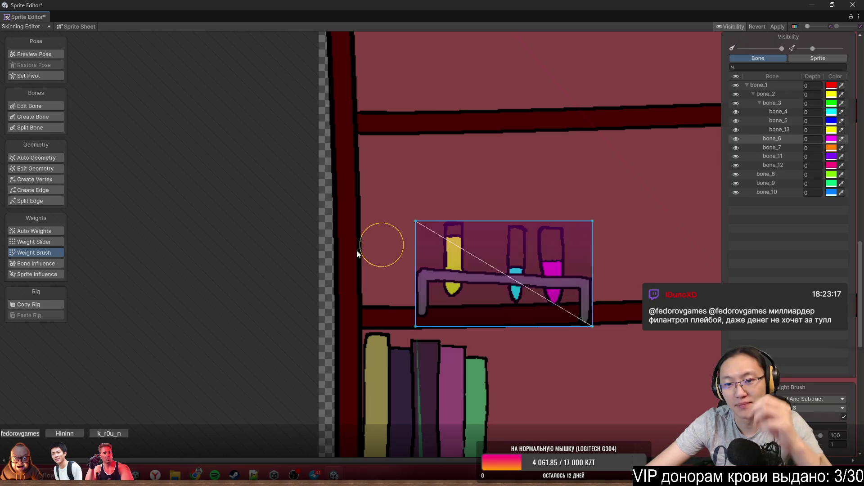
pyautogui.moveTo(638, 264); pyautogui.dragTo(457, 251)
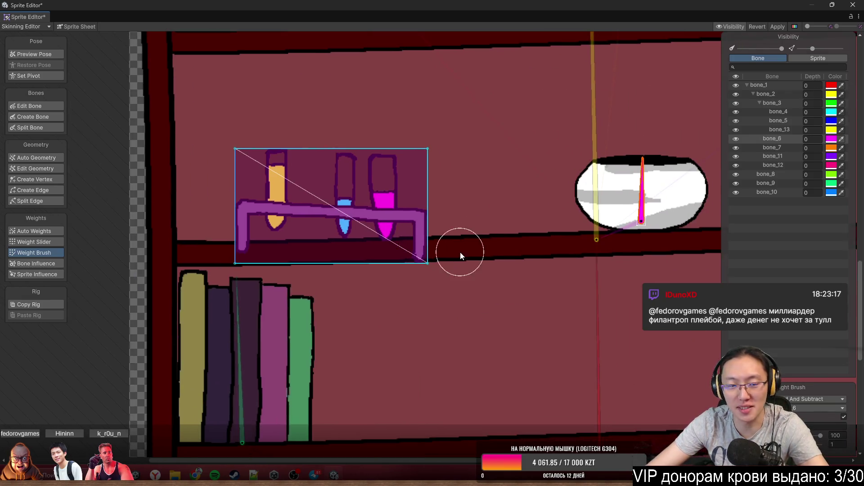
pyautogui.scroll(-3, 401, 202)
pyautogui.click(314, 256)
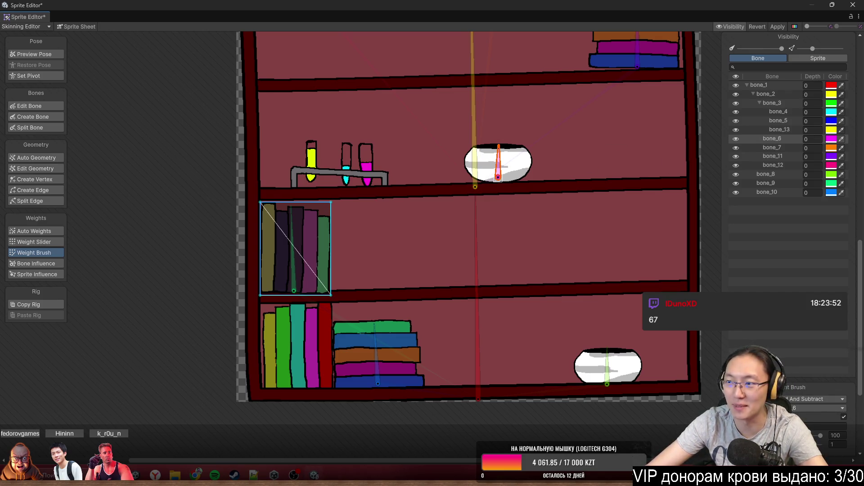
# Tilt the upright books about 30° clockwise with their bone, then select the horizontal book stack.
pyautogui.click(294, 265)
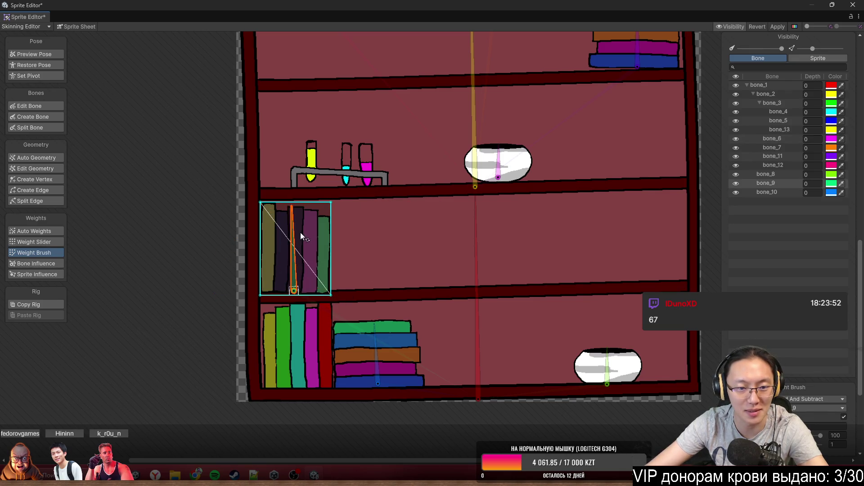
pyautogui.moveTo(294, 234); pyautogui.dragTo(342, 215)
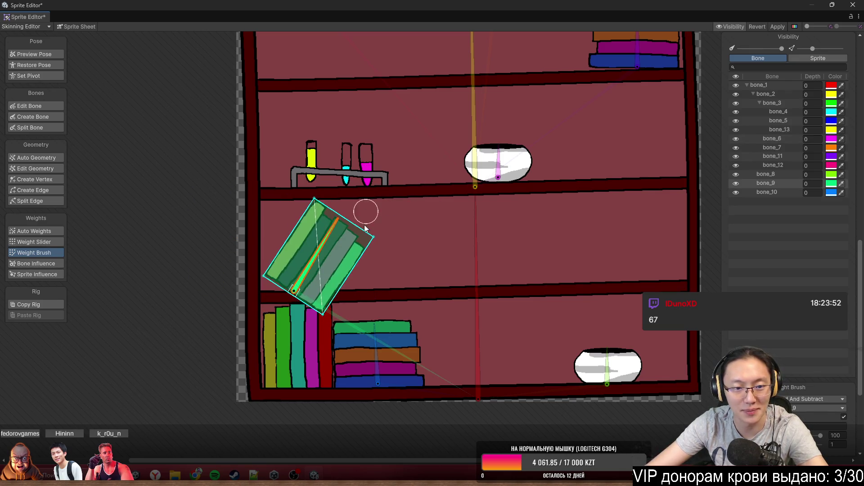
pyautogui.click(311, 346)
pyautogui.scroll(2, 328, 351)
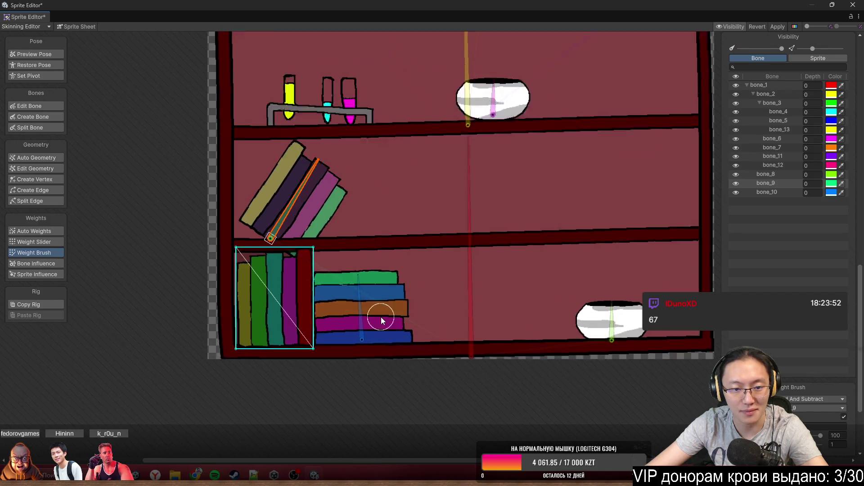
pyautogui.scroll(1, 381, 320)
pyautogui.click(360, 324)
pyautogui.click(407, 303)
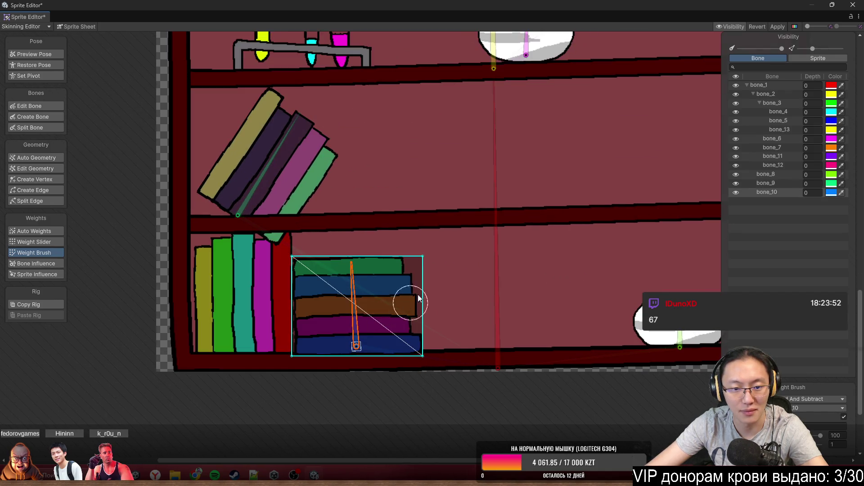
# Paint the bottom-shelf bowl's weights onto bone_8 and select bone_2.
pyautogui.hscroll(5, 366, 332)
pyautogui.click(395, 355)
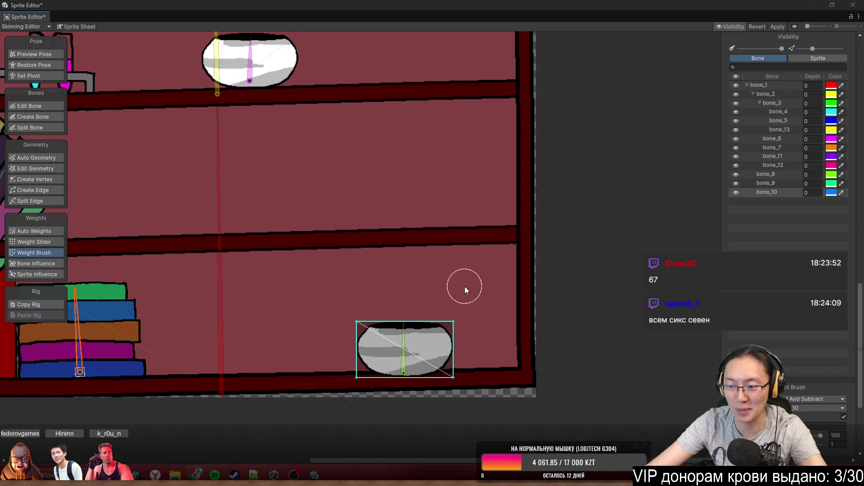
pyautogui.moveTo(420, 370)
pyautogui.mouseDown()
pyautogui.moveTo(386, 332)
pyautogui.moveTo(399, 344)
pyautogui.moveTo(318, 318)
pyautogui.moveTo(366, 380)
pyautogui.mouseUp()
pyautogui.scroll(-5, 467, 251)
pyautogui.scroll(3, 497, 274)
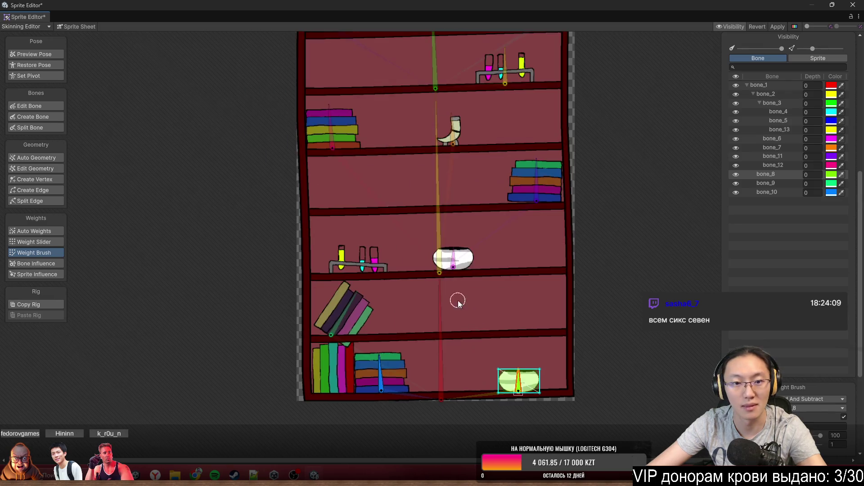
pyautogui.click(446, 180)
pyautogui.scroll(-3, 476, 132)
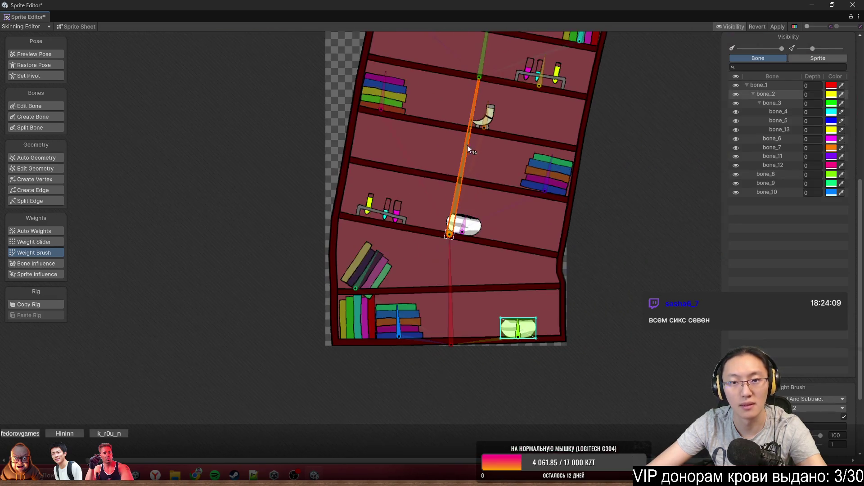
# Bend the shelf's upper section and swing it around its base bone, then select the bottom-left books.
pyautogui.moveTo(469, 147)
pyautogui.mouseDown()
pyautogui.moveTo(476, 179)
pyautogui.moveTo(460, 136)
pyautogui.moveTo(473, 103)
pyautogui.moveTo(500, 88)
pyautogui.mouseUp()
pyautogui.scroll(-5, 515, 220)
pyautogui.moveTo(436, 293)
pyautogui.mouseDown()
pyautogui.moveTo(401, 231)
pyautogui.moveTo(457, 202)
pyautogui.mouseUp()
pyautogui.click(328, 341)
pyautogui.scroll(3, 328, 346)
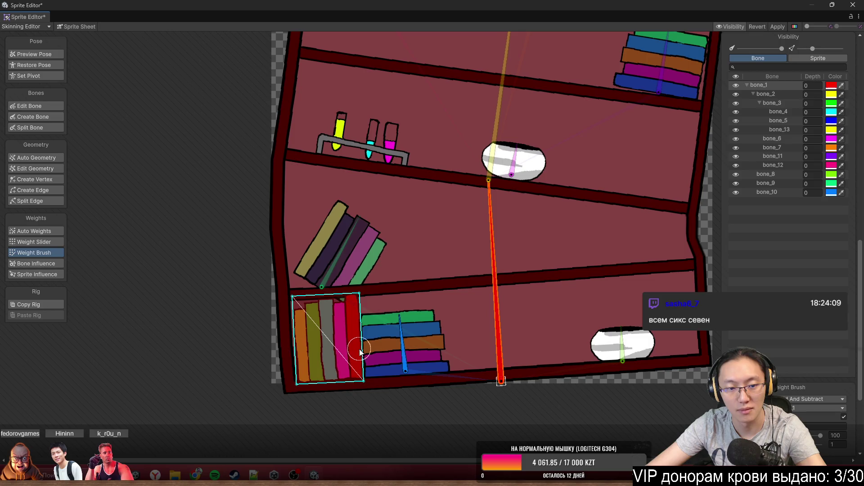
pyautogui.scroll(-3, 323, 316)
# Pose the rig by bending the shelf and tilting the book stacks with bone_7, then apply.
pyautogui.click(45, 55)
pyautogui.moveTo(412, 280)
pyautogui.mouseDown()
pyautogui.moveTo(400, 263)
pyautogui.moveTo(411, 197)
pyautogui.moveTo(381, 182)
pyautogui.moveTo(420, 158)
pyautogui.moveTo(390, 153)
pyautogui.moveTo(423, 213)
pyautogui.moveTo(401, 176)
pyautogui.moveTo(420, 188)
pyautogui.mouseUp()
pyautogui.moveTo(440, 231)
pyautogui.mouseDown()
pyautogui.moveTo(477, 245)
pyautogui.moveTo(459, 209)
pyautogui.mouseUp()
pyautogui.click(477, 237)
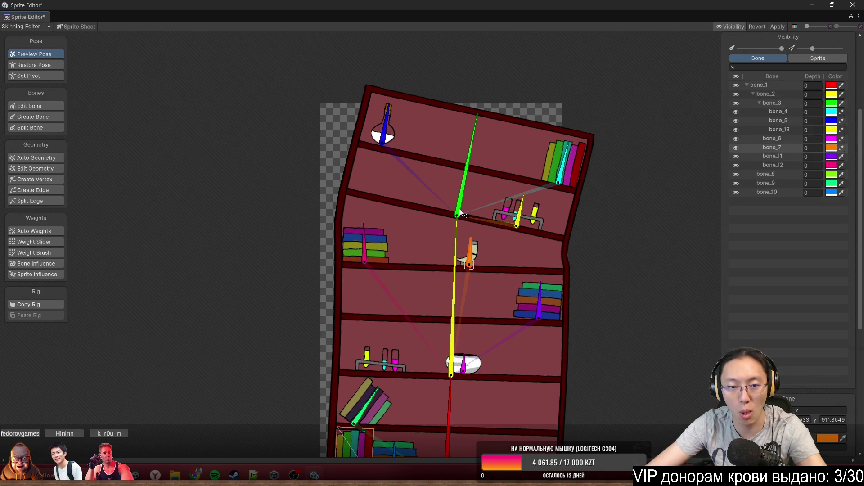
pyautogui.moveTo(358, 236)
pyautogui.mouseDown()
pyautogui.moveTo(391, 209)
pyautogui.moveTo(373, 221)
pyautogui.mouseUp()
pyautogui.moveTo(540, 292)
pyautogui.mouseDown()
pyautogui.moveTo(525, 284)
pyautogui.moveTo(531, 294)
pyautogui.moveTo(561, 290)
pyautogui.moveTo(542, 289)
pyautogui.mouseUp()
pyautogui.click(778, 26)
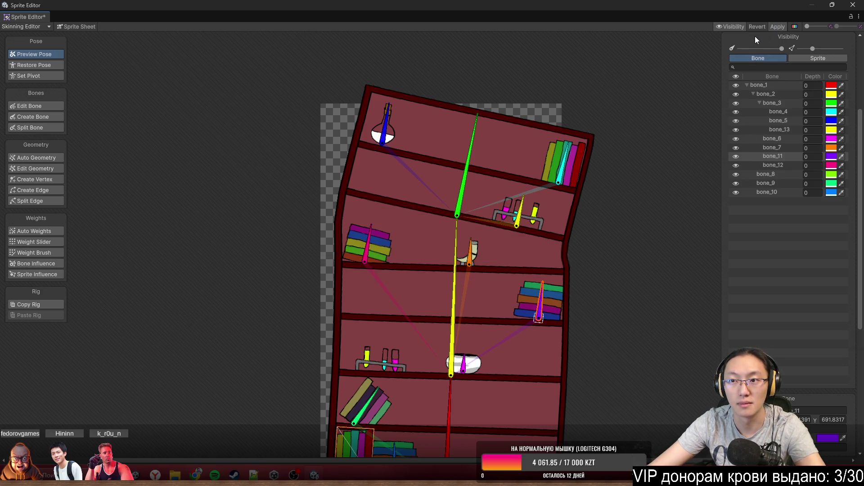
pyautogui.click(778, 27)
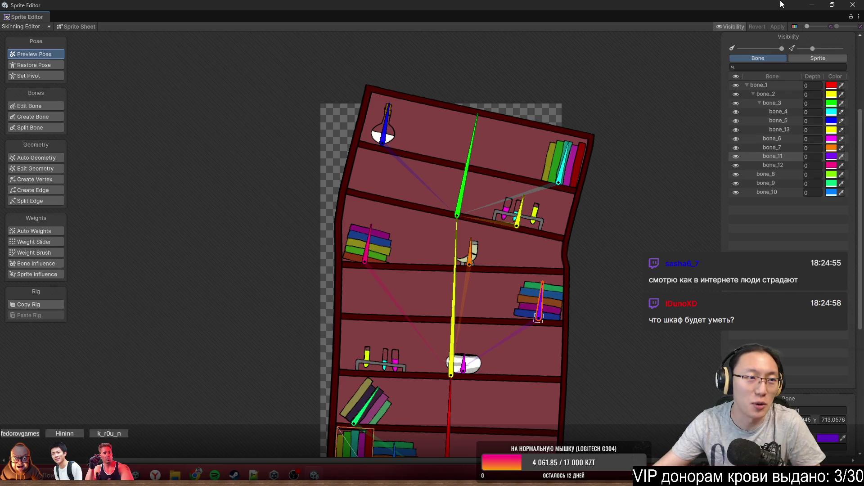
# Bend the shelf with bone_3 and tilt the left book stack, then close the Sprite Editor.
pyautogui.scroll(4, 481, 225)
pyautogui.moveTo(467, 171)
pyautogui.mouseDown()
pyautogui.moveTo(452, 155)
pyautogui.moveTo(497, 111)
pyautogui.moveTo(477, 118)
pyautogui.mouseUp()
pyautogui.click(320, 256)
pyautogui.moveTo(310, 224); pyautogui.dragTo(340, 219)
pyautogui.click(852, 5)
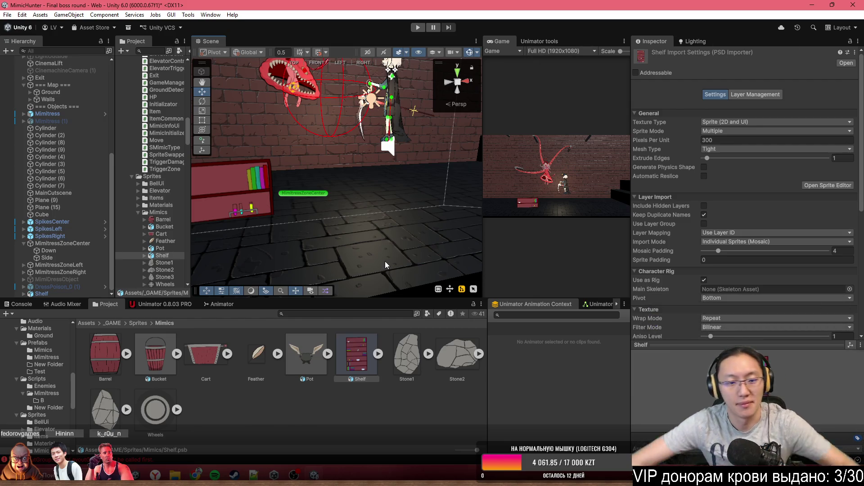
# Review the import settings of the Pot through Wheels sprite assets.
pyautogui.click(286, 425)
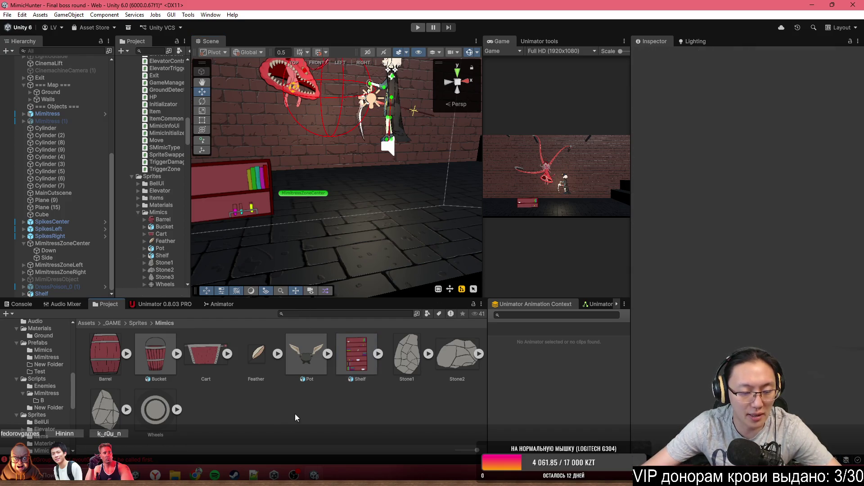
pyautogui.click(364, 368)
pyautogui.click(294, 355)
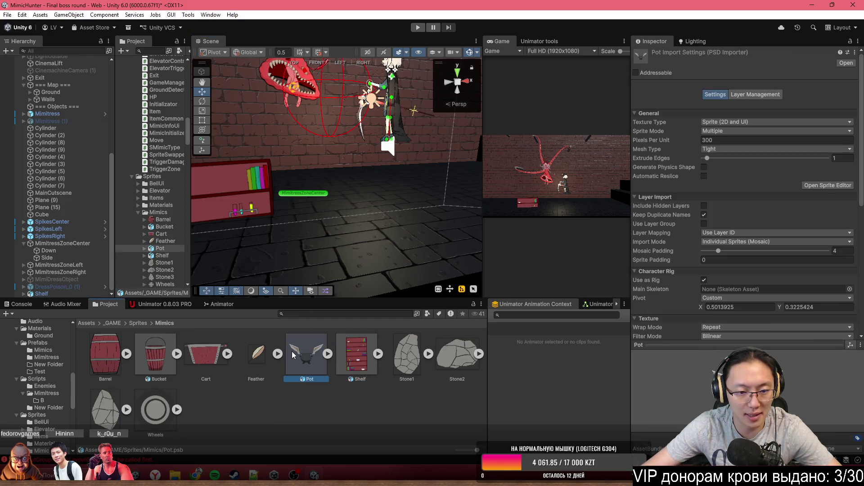
pyautogui.click(197, 360)
pyautogui.click(166, 360)
pyautogui.click(100, 383)
pyautogui.click(103, 416)
pyautogui.click(158, 419)
pyautogui.click(269, 411)
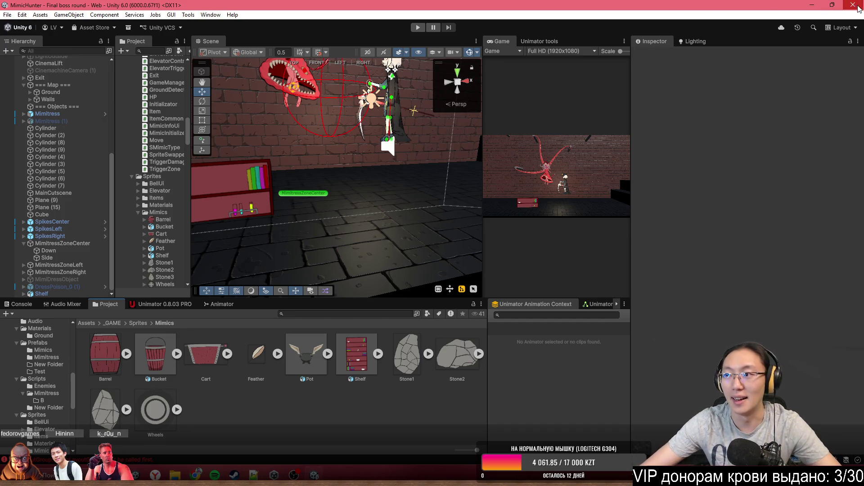
# Minimize Unity and open the Twitch site in Chrome.
pyautogui.click(811, 5)
pyautogui.click(585, 29)
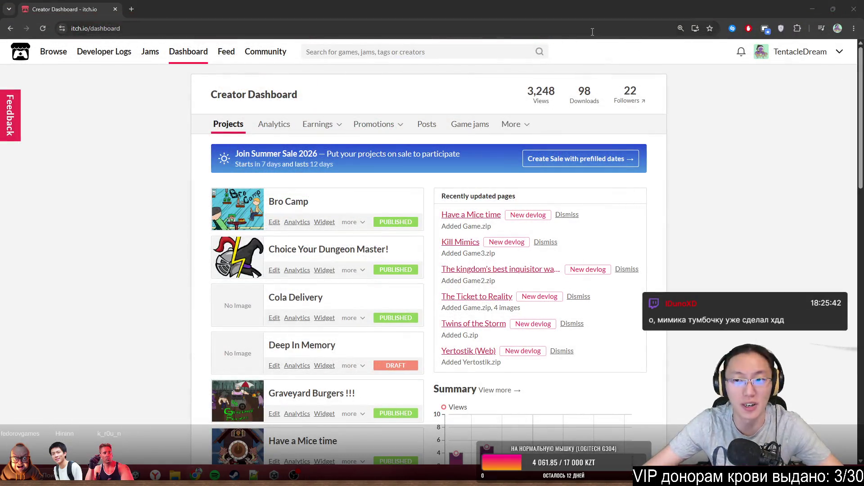
pyautogui.write('tw')
pyautogui.press('Return')
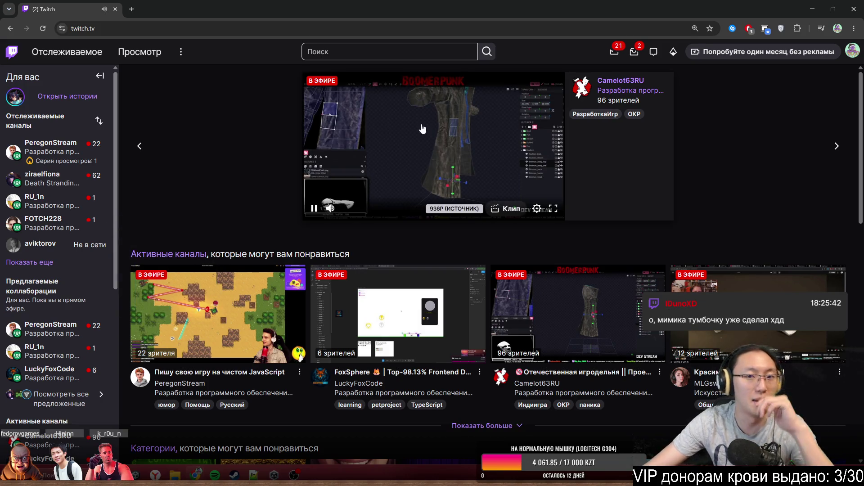
# Pause the featured stream and browse the software and game development category's live channels.
pyautogui.click(314, 208)
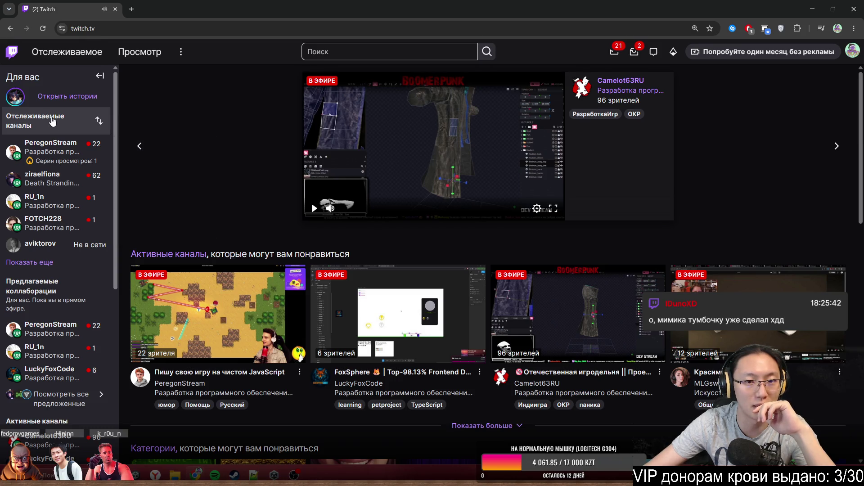
pyautogui.click(137, 52)
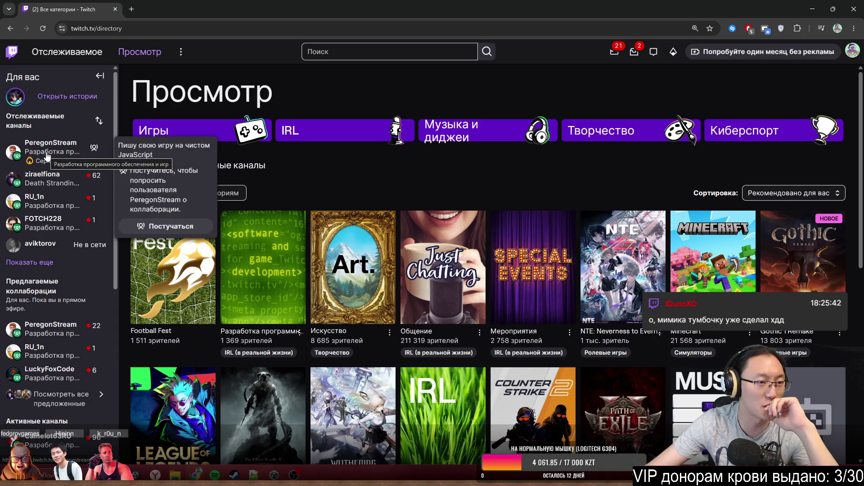
pyautogui.click(252, 293)
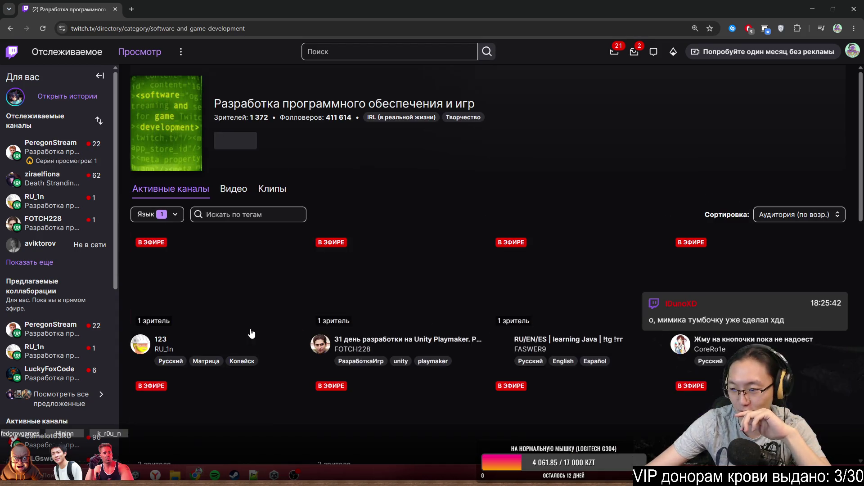
pyautogui.scroll(-3, 287, 344)
pyautogui.scroll(-10, 730, 333)
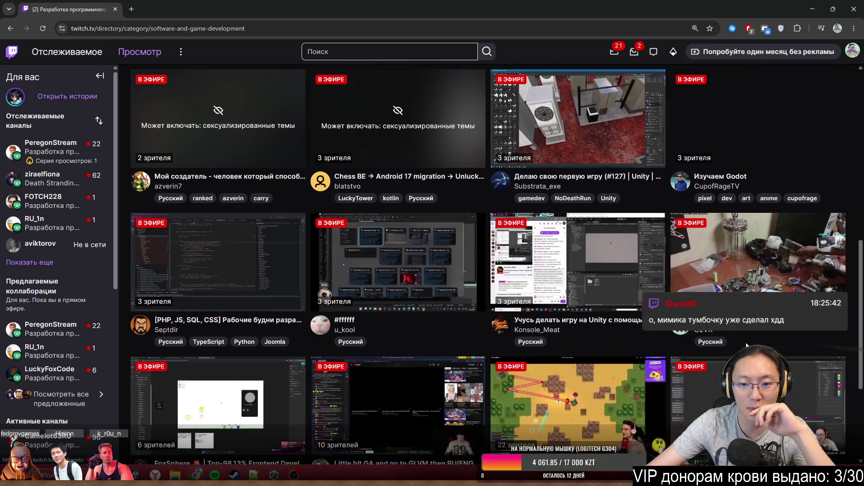
pyautogui.scroll(13, 375, 301)
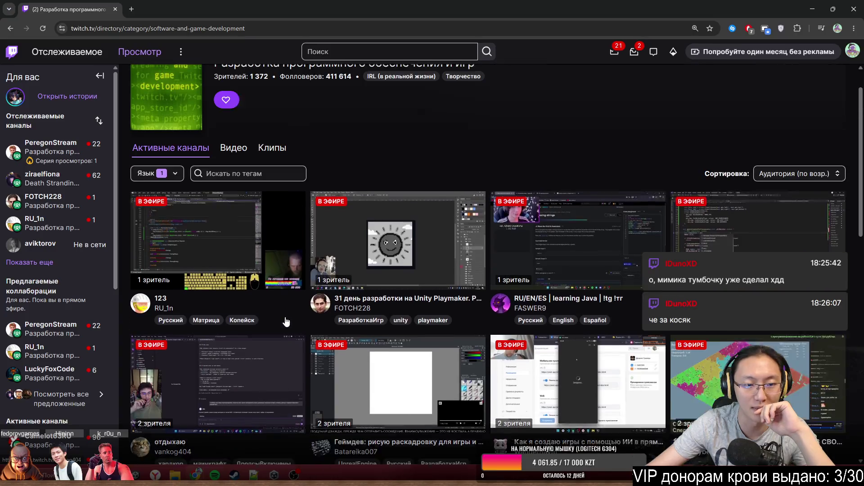
pyautogui.scroll(-1, 375, 300)
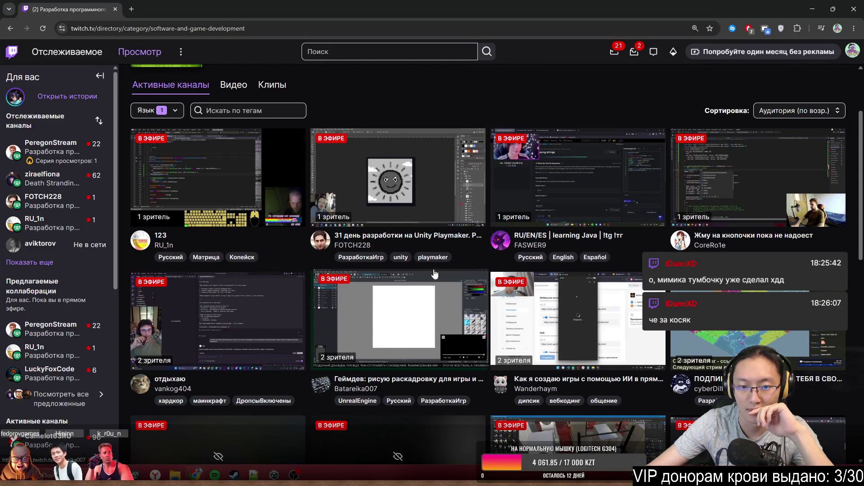
pyautogui.scroll(-1, 497, 276)
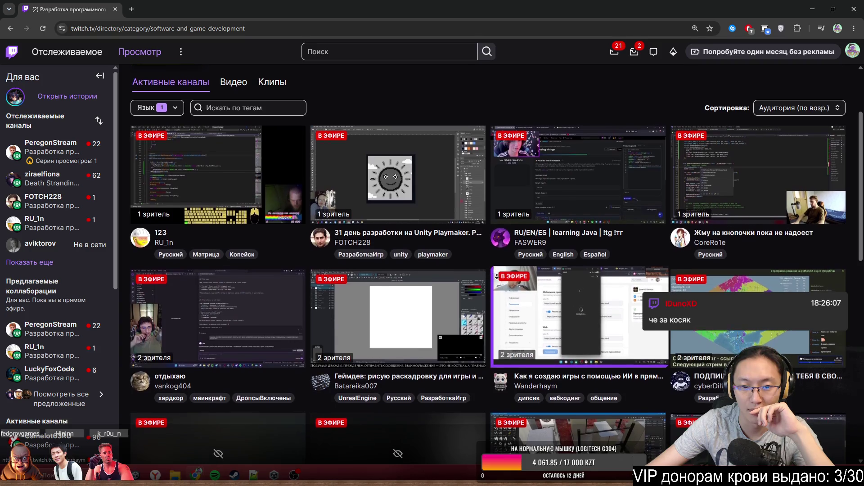
pyautogui.scroll(-1, 497, 276)
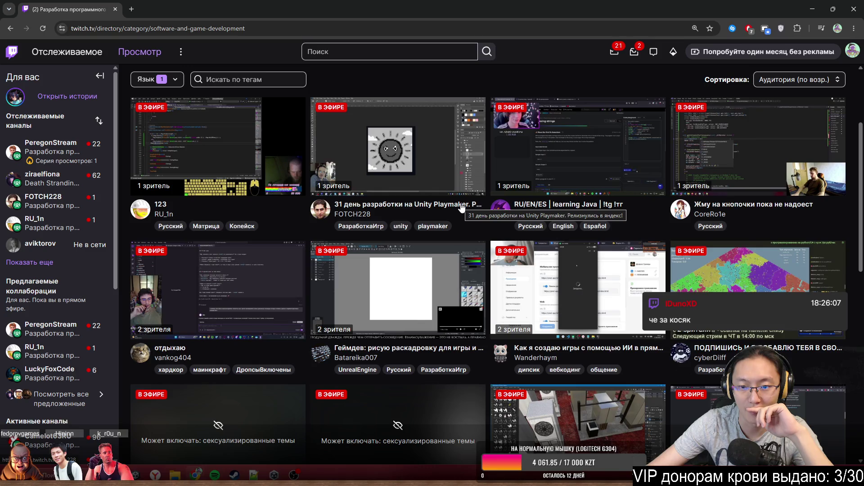
pyautogui.scroll(-1, 663, 233)
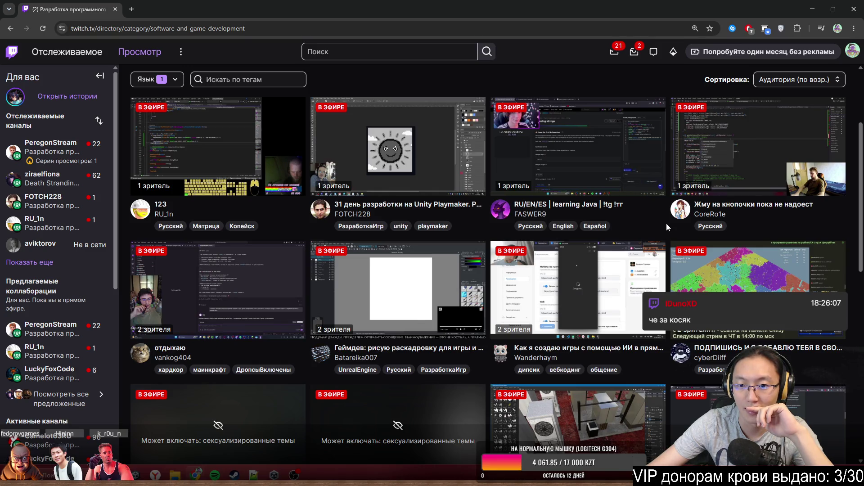
pyautogui.scroll(-2, 663, 233)
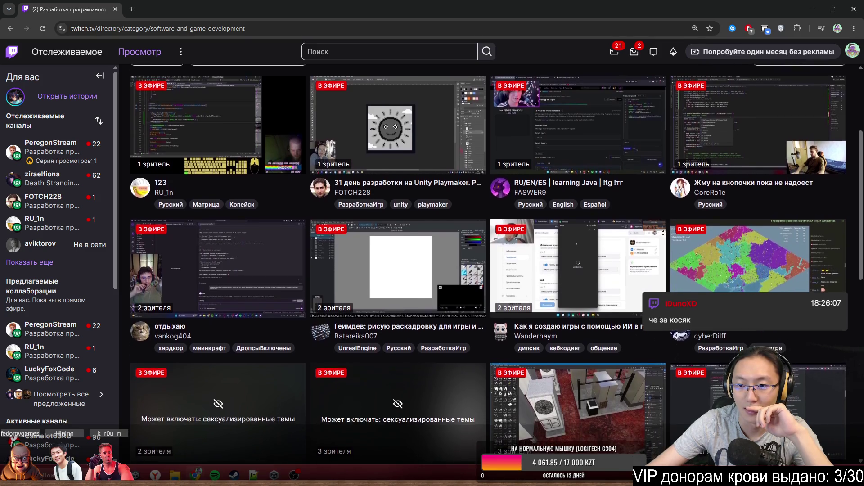
pyautogui.scroll(-2, 663, 232)
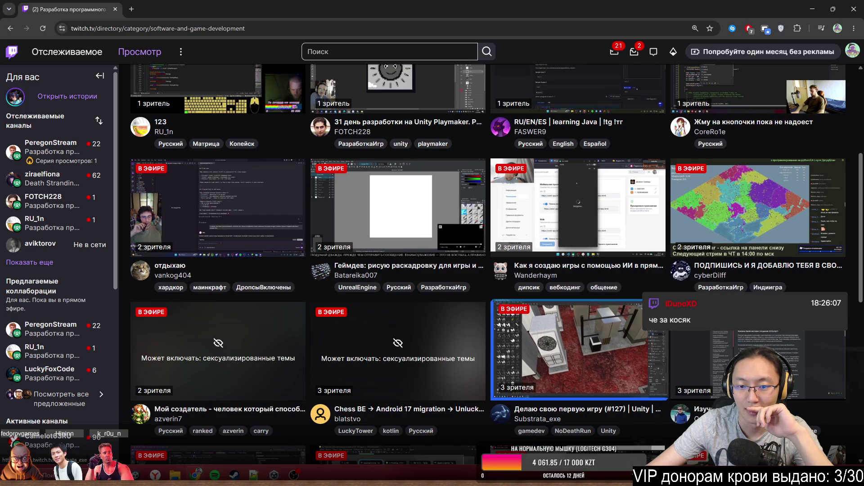
pyautogui.scroll(-2, 577, 272)
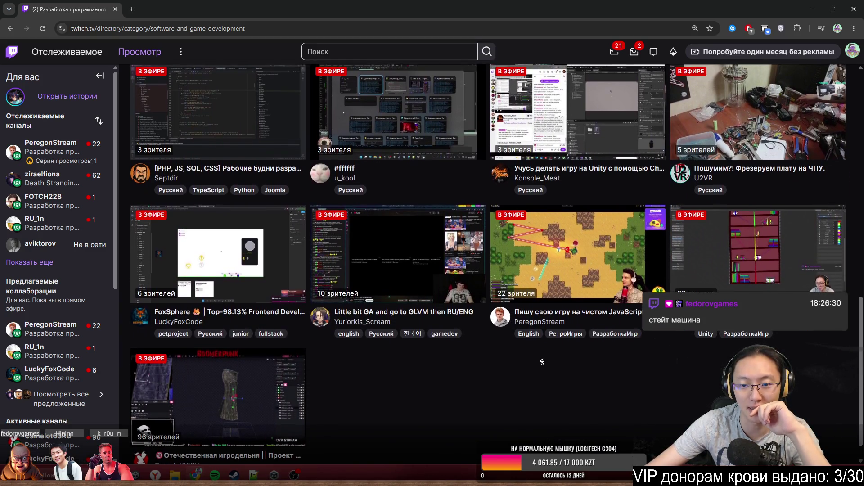
# Open stream cards in new tabs, including Substrata_exe's live stream.
pyautogui.middleClick(541, 365)
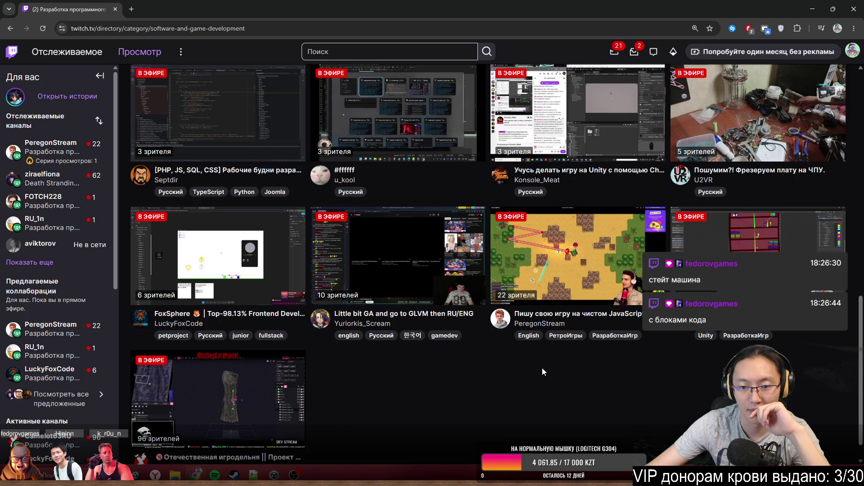
pyautogui.scroll(10, 488, 316)
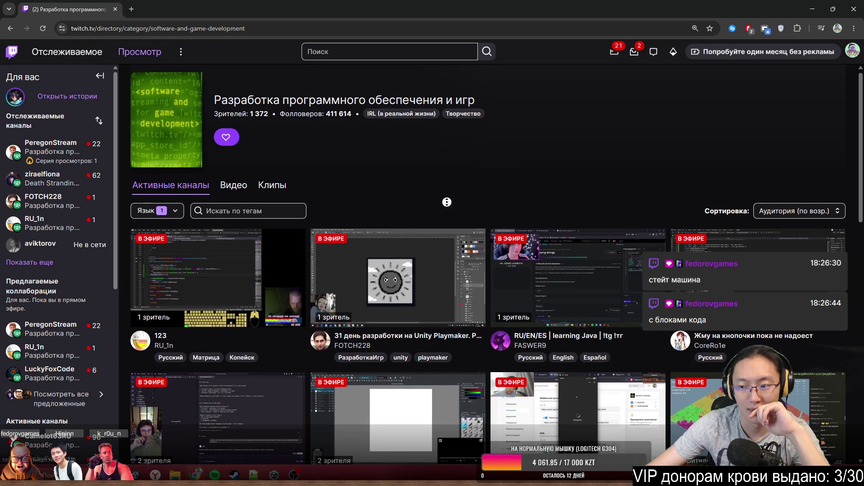
pyautogui.scroll(-3, 447, 203)
pyautogui.scroll(-4, 448, 221)
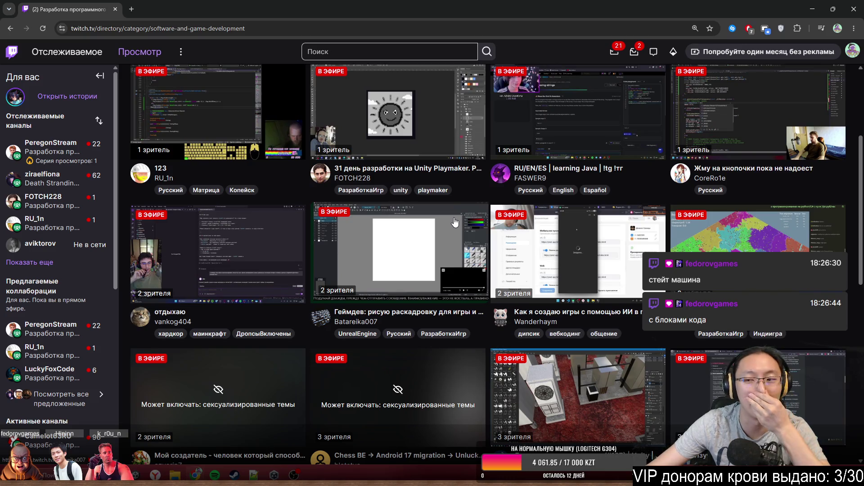
pyautogui.scroll(-9, 456, 220)
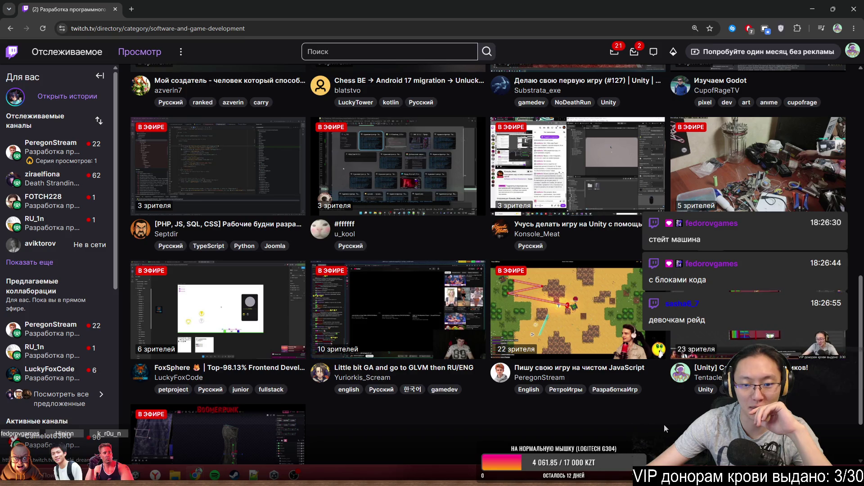
pyautogui.scroll(3, 711, 334)
pyautogui.scroll(1, 488, 264)
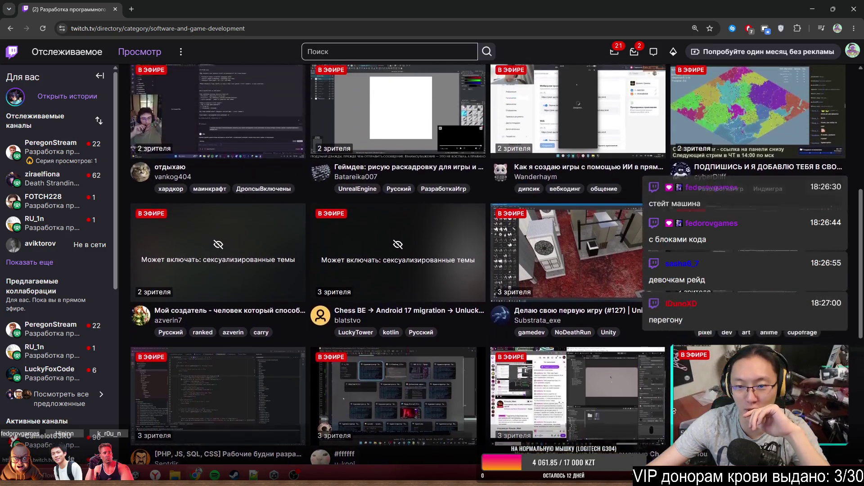
pyautogui.scroll(-1, 610, 262)
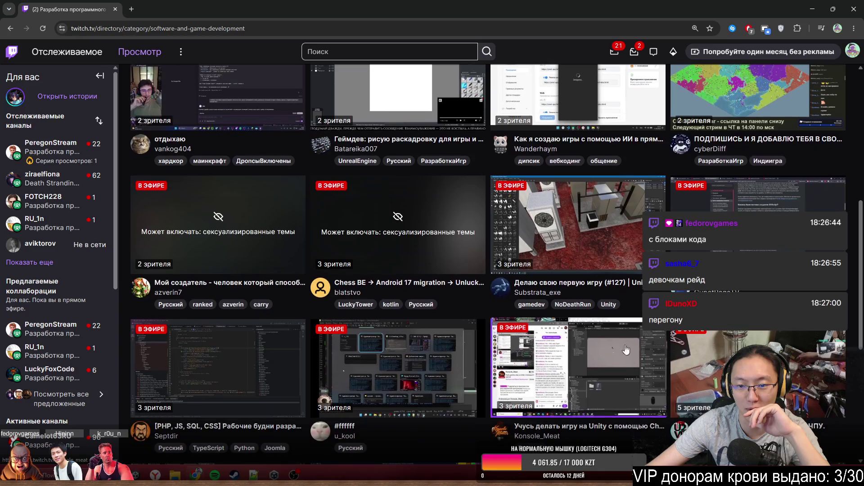
pyautogui.middleClick(610, 261)
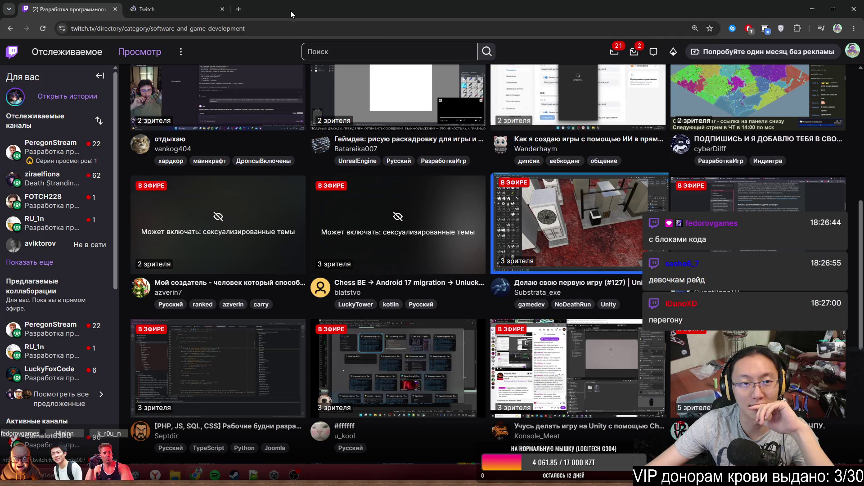
# View the Substrata_exe tab, close it, and pick PeregonStream's channel from the category list.
pyautogui.click(203, 9)
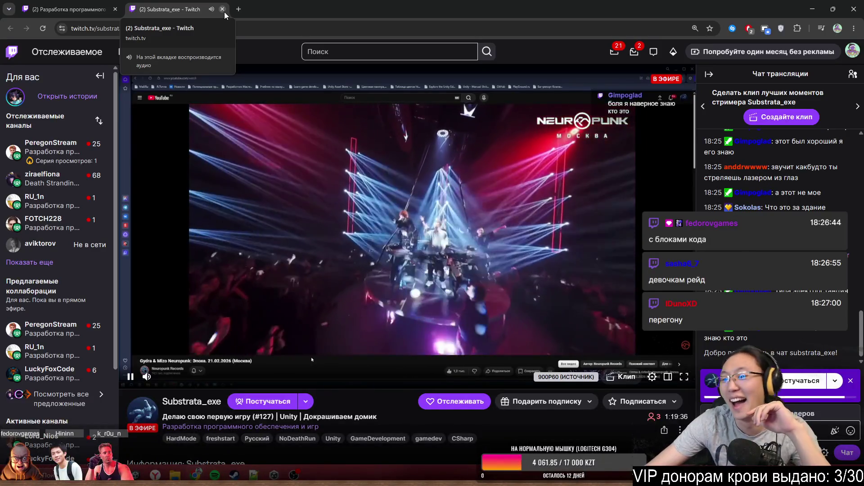
pyautogui.click(224, 13)
pyautogui.scroll(-6, 464, 322)
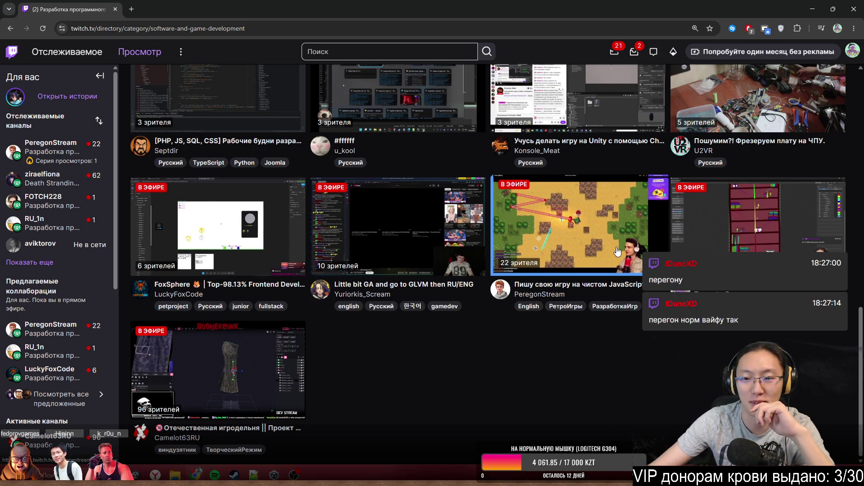
pyautogui.click(553, 222)
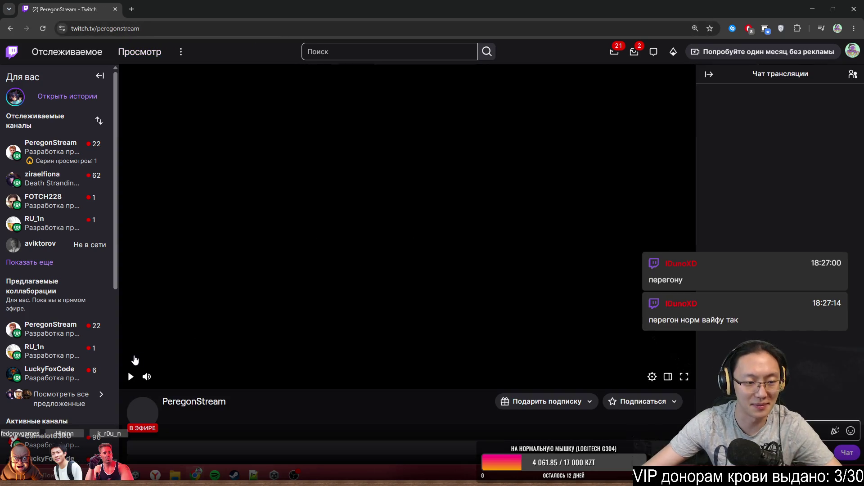
# Get PeregonStream's live stream playing on its channel page.
pyautogui.click(131, 377)
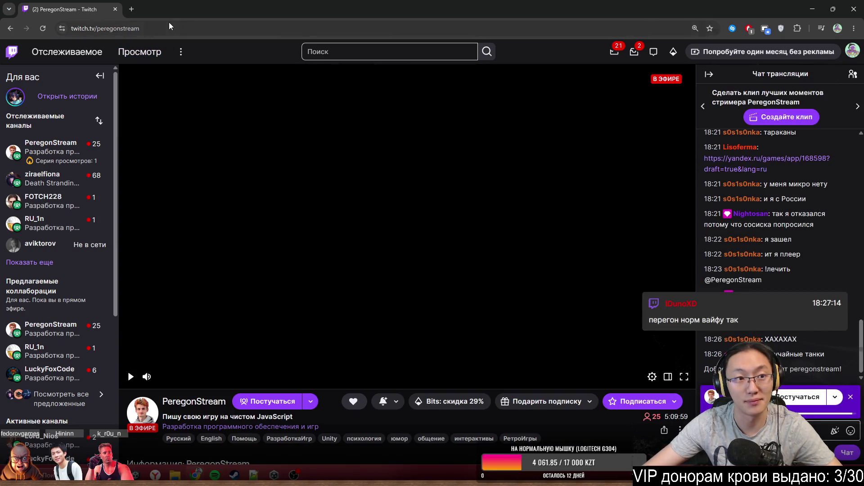
pyautogui.doubleClick(159, 28)
pyautogui.hotkey('alt', 'Tab')
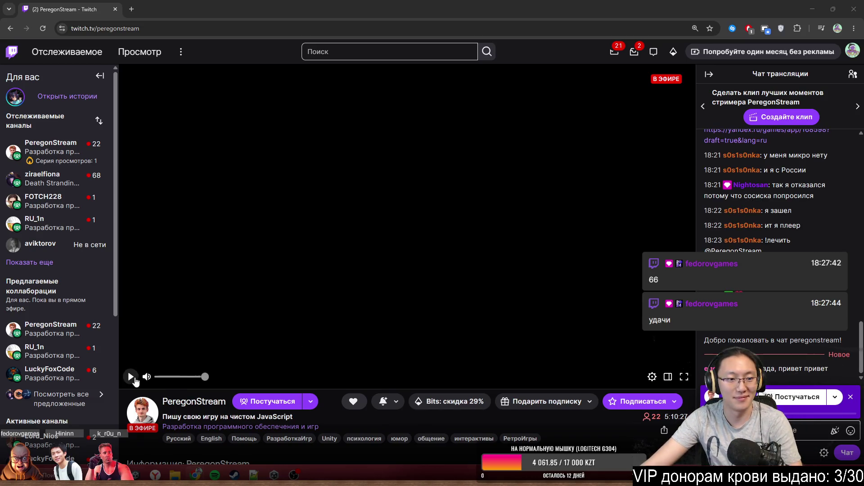
pyautogui.click(131, 377)
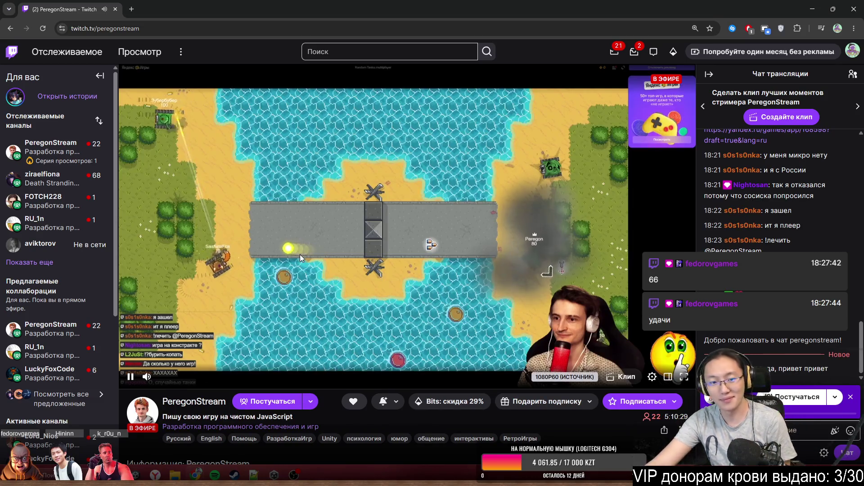